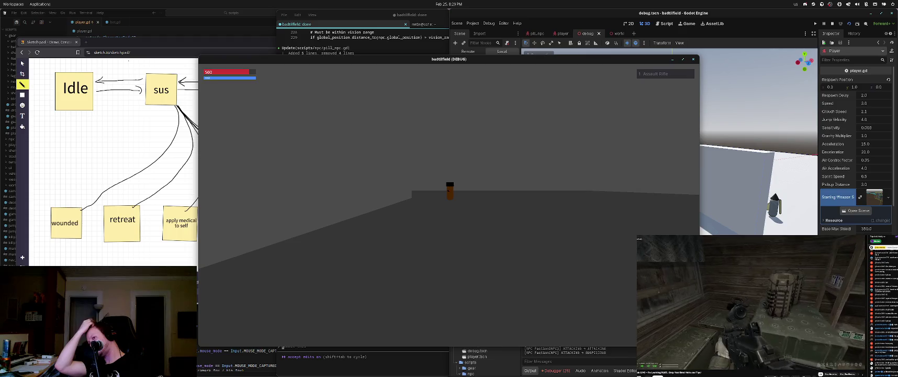
Stop the game and draft a Claude Code request that NPCs attack using their equipped weapons
{"action": "key", "text": "F8"}
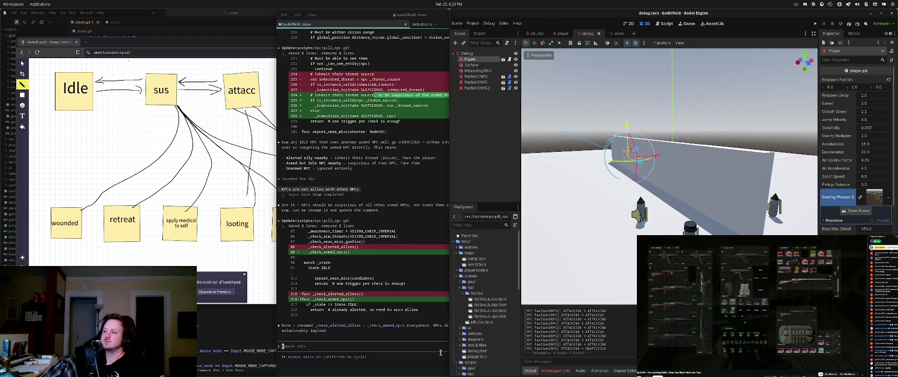
{"action": "left_click", "coordinate": [441, 352]}
{"action": "type", "text": "Make sure th"}
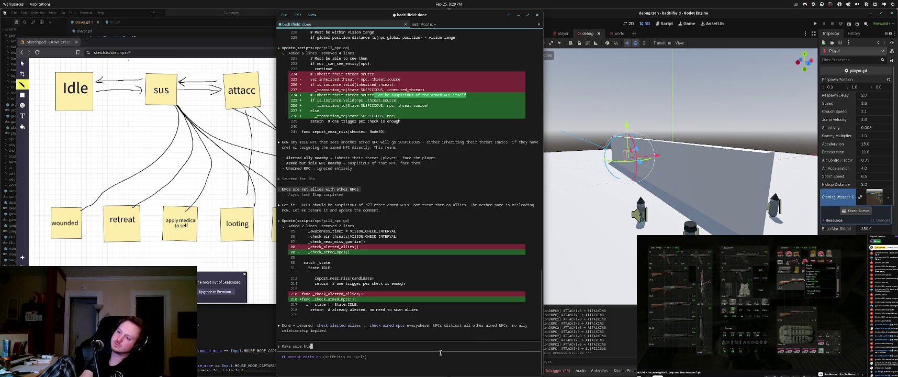
{"action": "key", "text": "BackSpace"}
{"action": "key", "text": "BackSpace"}
{"action": "key", "text": "BackSpace"}
{"action": "type", "text": "the N"}
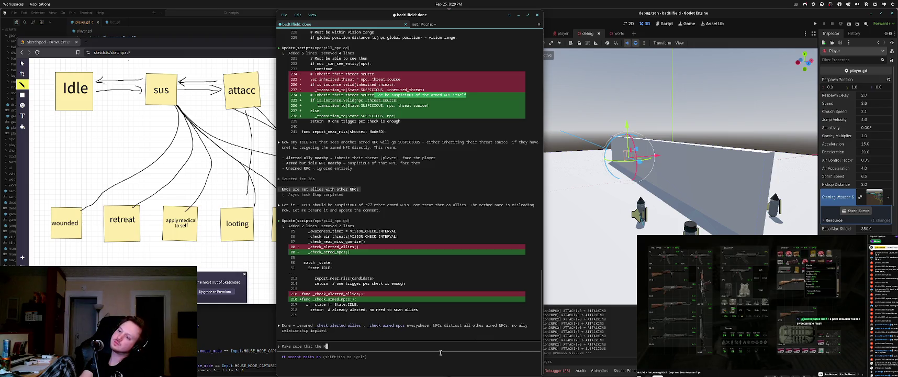
{"action": "type", "text": "PCs are using "}
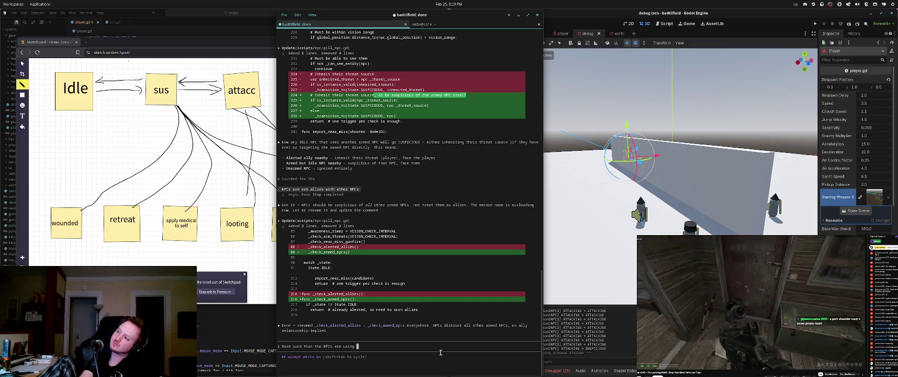
{"action": "type", "text": "their equipped"}
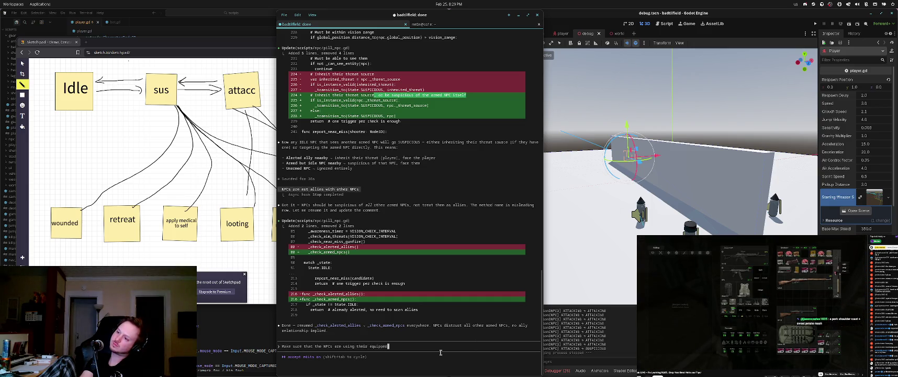
{"action": "type", "text": " weapons to atta"}
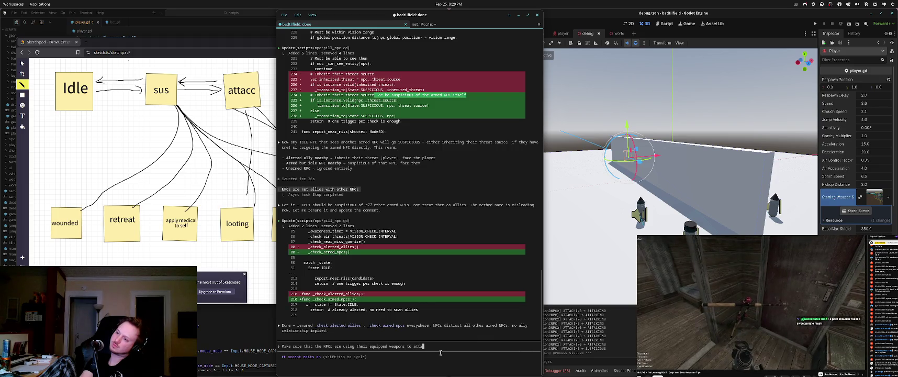
{"action": "type", "text": "ck and not "}
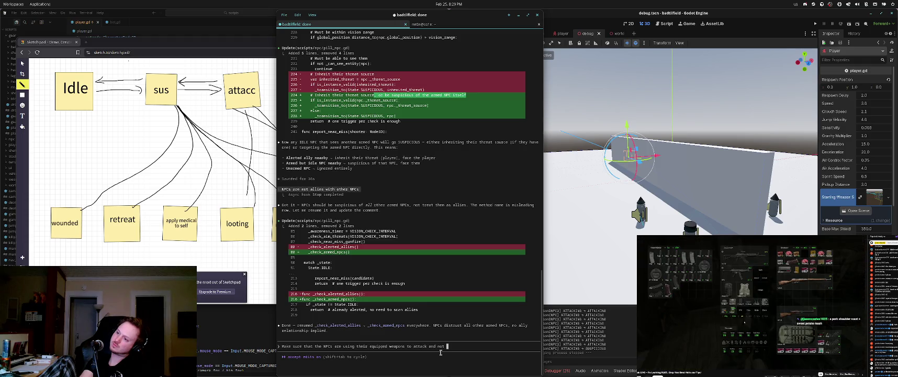
{"action": "type", "text": "s"}
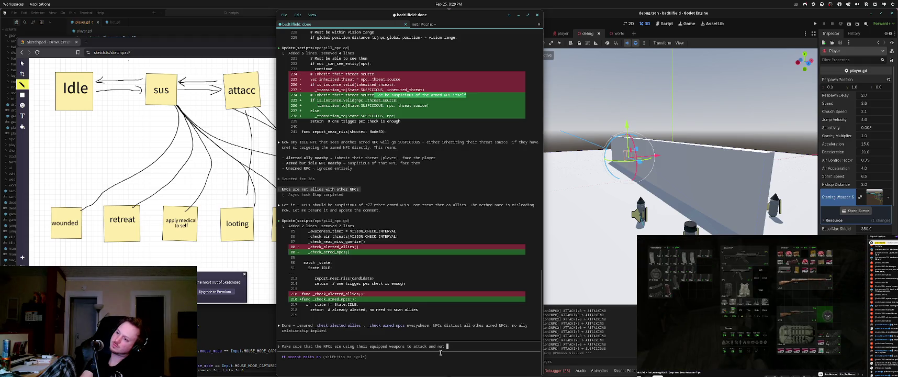
{"action": "key", "text": "BackSpace"}
{"action": "key", "text": "BackSpace"}
{"action": "key", "text": "BackSpace"}
Submit the equipped-weapons request, then launch the game once pill_npc.gd is updated
{"action": "key", "text": "Return"}
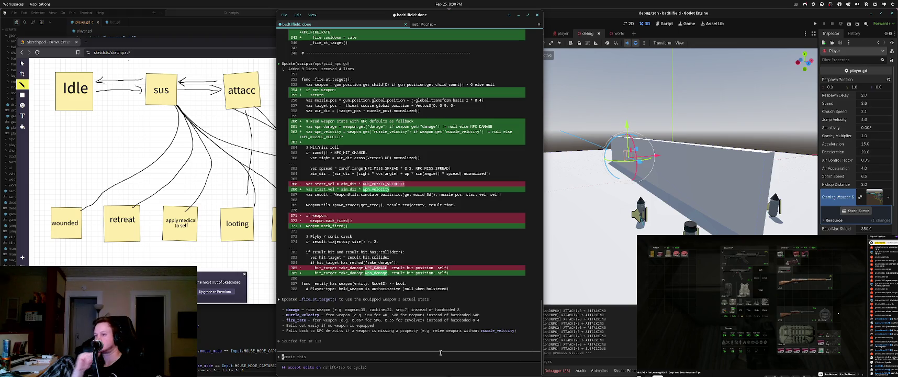
{"action": "left_click", "coordinate": [815, 23]}
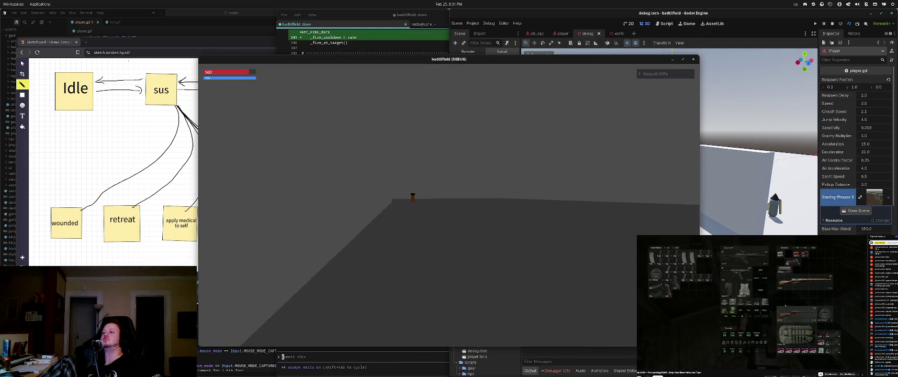
Stop the game and ask Claude Code to make the laser sound audible from over 30m away
{"action": "key", "text": "F8"}
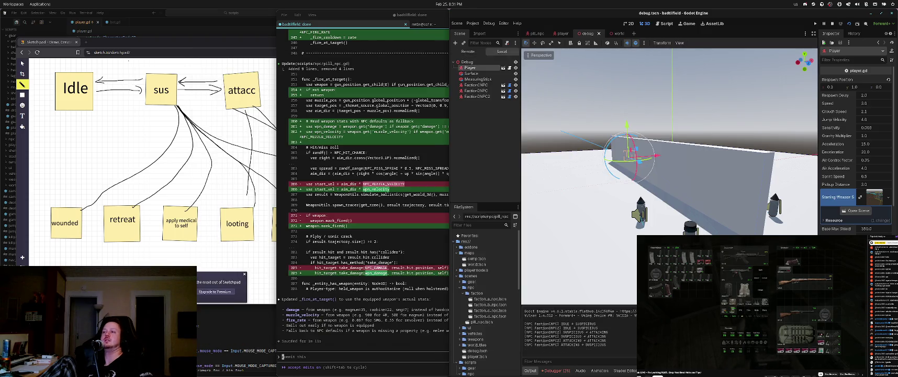
{"action": "left_click", "coordinate": [445, 316]}
{"action": "type", "text": "in"}
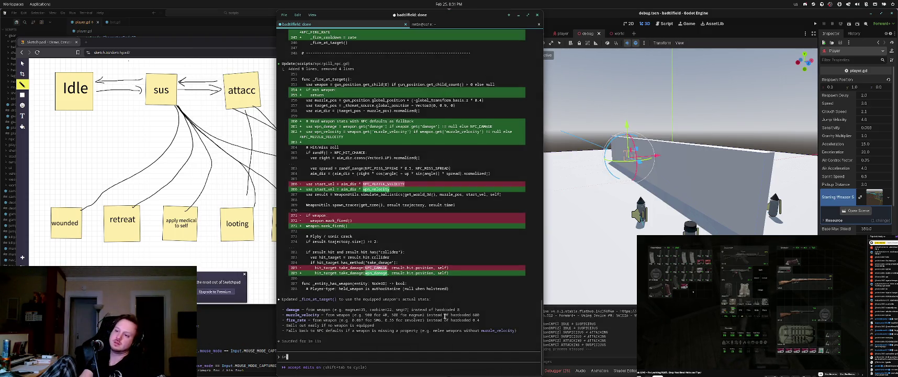
{"action": "type", "text": "crease the volume"}
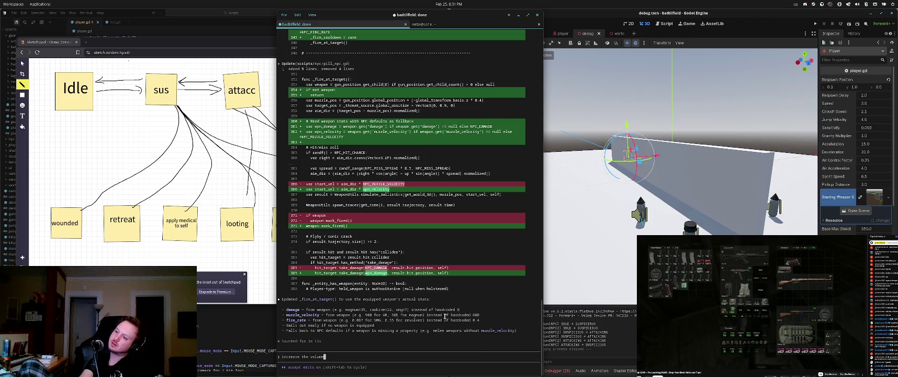
{"action": "type", "text": "lume on the sound effect of the spartan lazer firing. I should be able"}
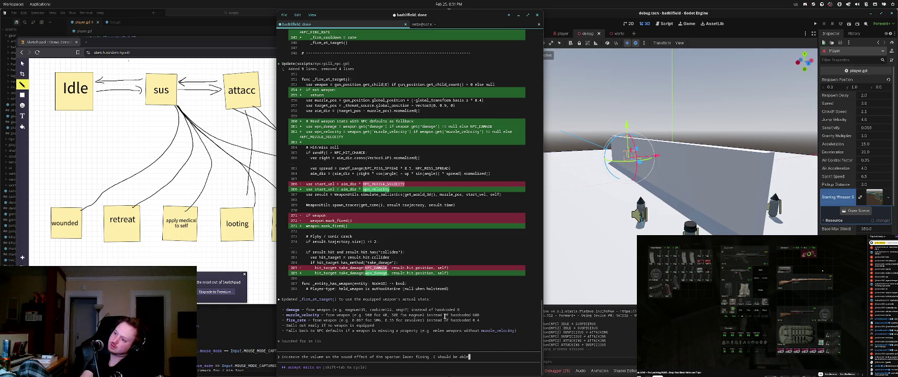
{"action": "type", "text": " to hear "}
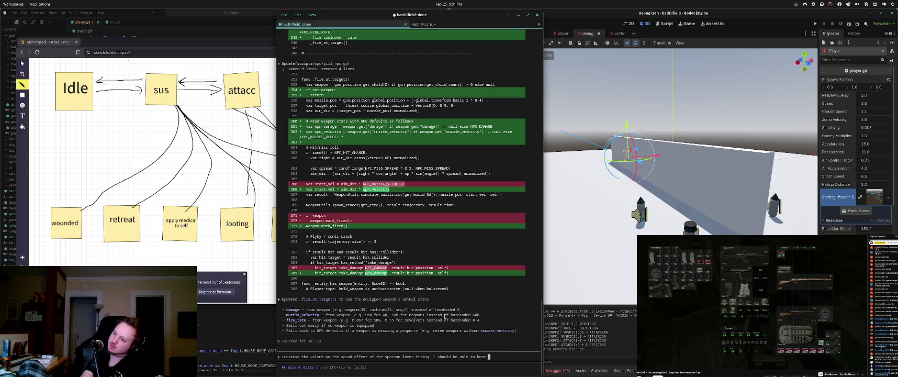
{"action": "type", "text": "itit from "}
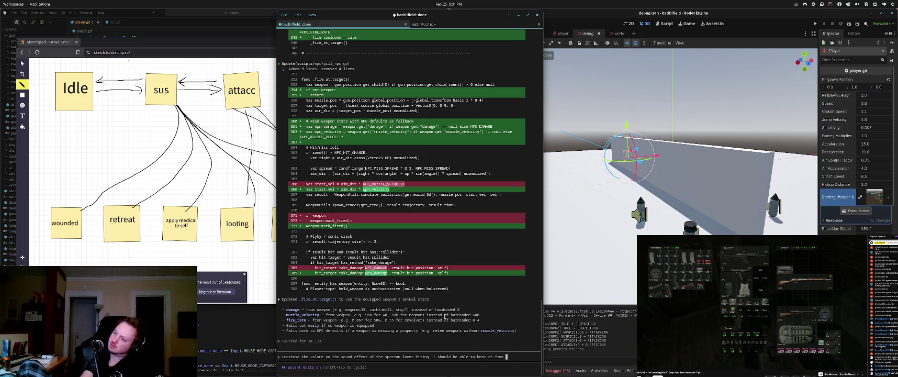
{"action": "type", "text": "more than 30"}
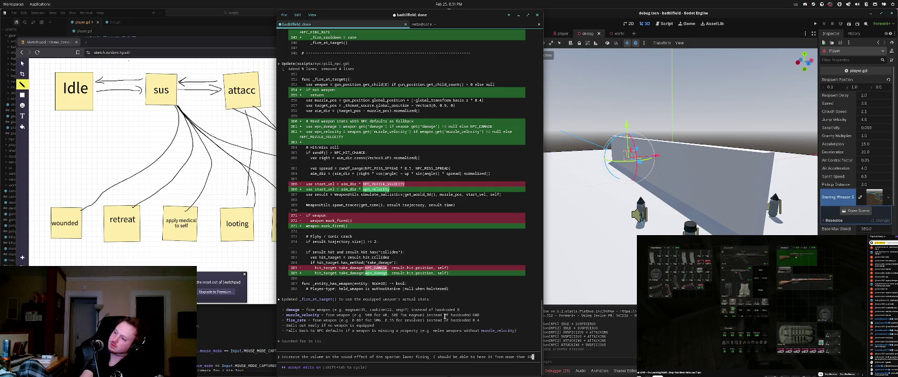
{"action": "type", "text": "m away"}
{"action": "key", "text": "Return"}
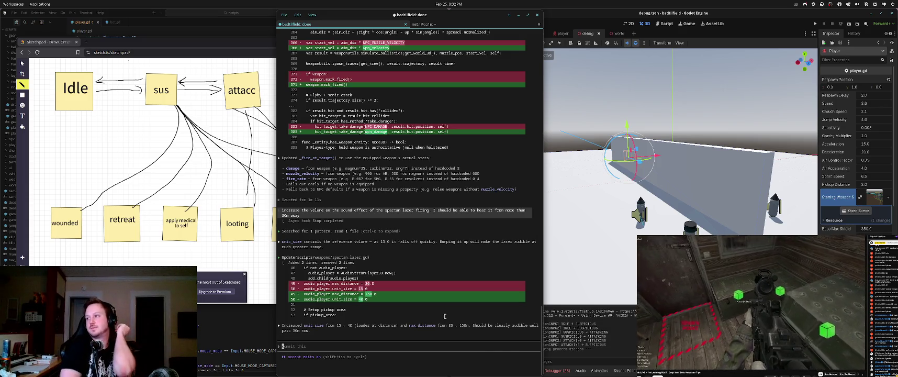
Playtest the FPS scene with the assault rifle slot, relaunching twice, then stop the game
{"action": "left_click", "coordinate": [597, 276]}
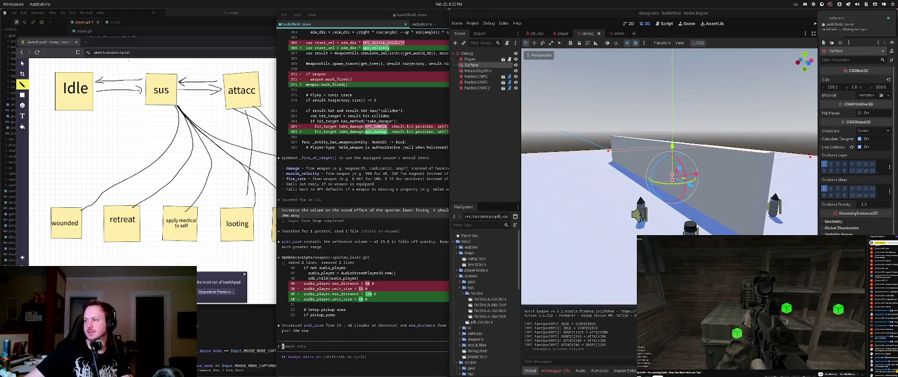
{"action": "key", "text": "F5"}
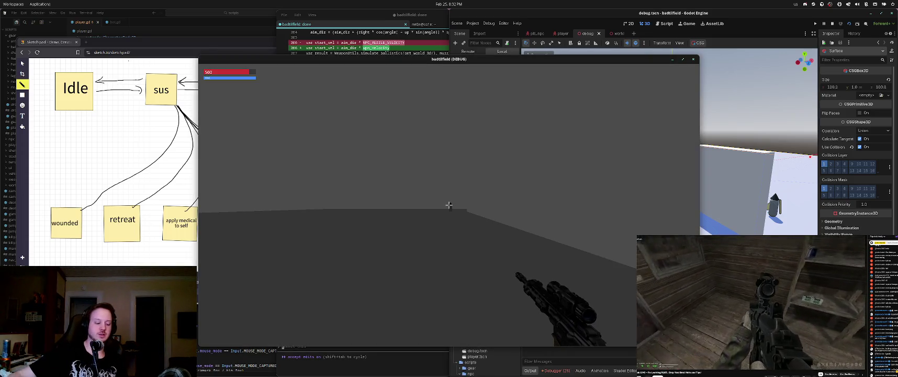
{"action": "key", "text": "1"}
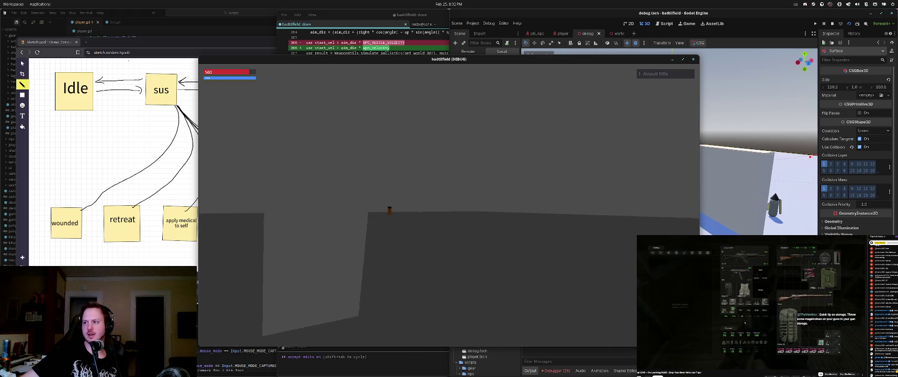
{"action": "key", "text": "F5"}
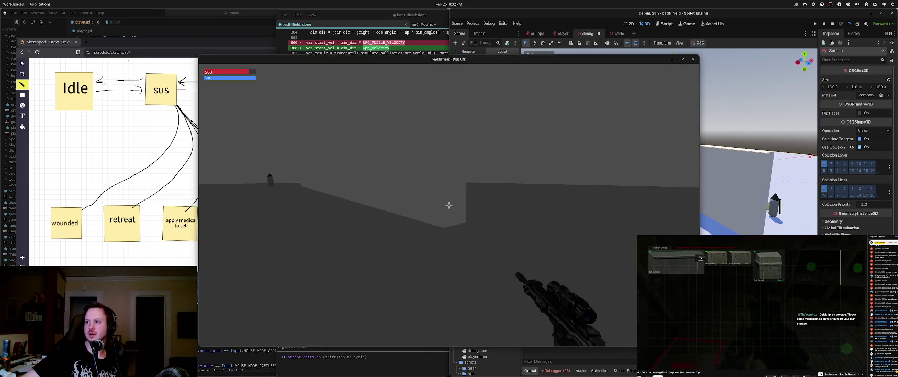
{"action": "key", "text": "1"}
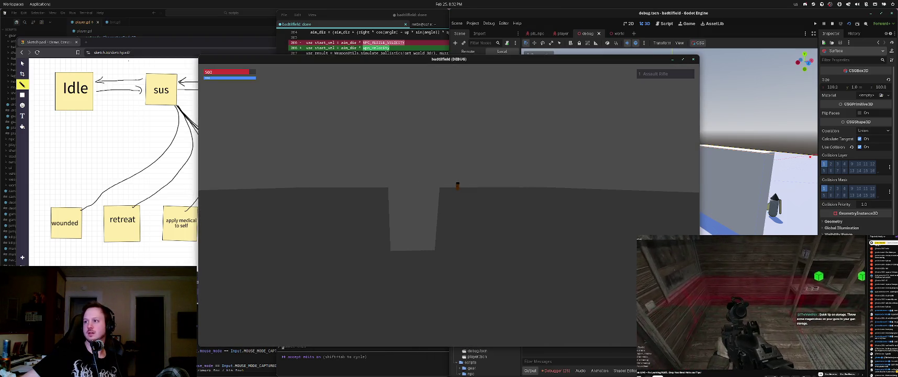
{"action": "key", "text": "F5"}
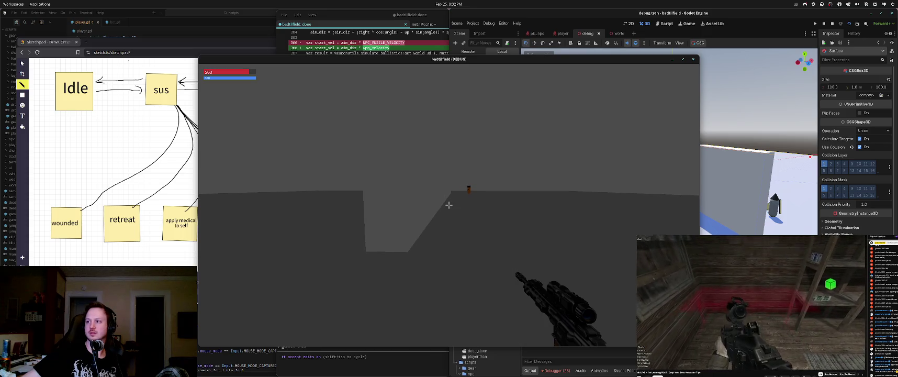
{"action": "key", "text": "1"}
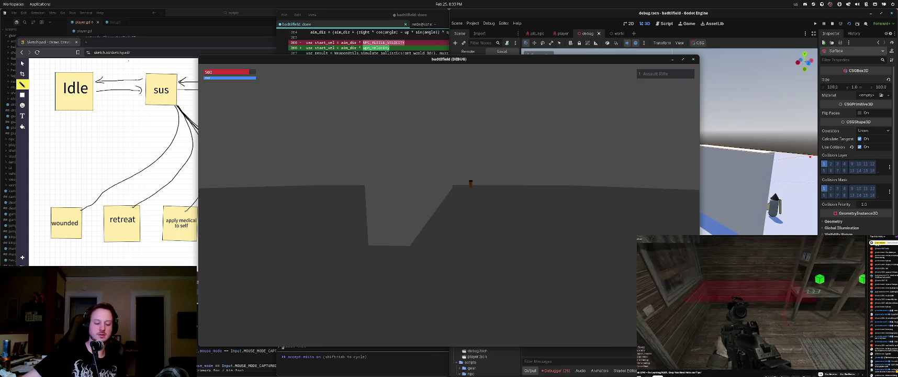
{"action": "key", "text": "F8"}
{"action": "scroll", "coordinate": [604, 189], "scroll_direction": "up", "scroll_amount": 5}
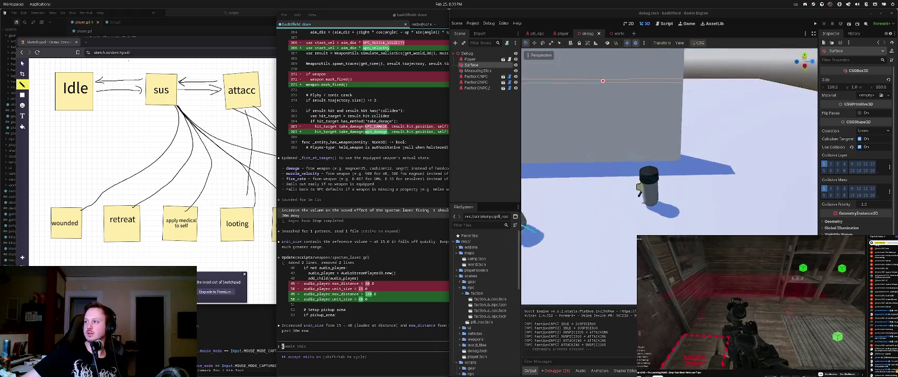
Move a wall-side NPC left along X, save debug.tscn, and launch the scene
{"action": "scroll", "coordinate": [605, 157], "scroll_direction": "down", "scroll_amount": 6}
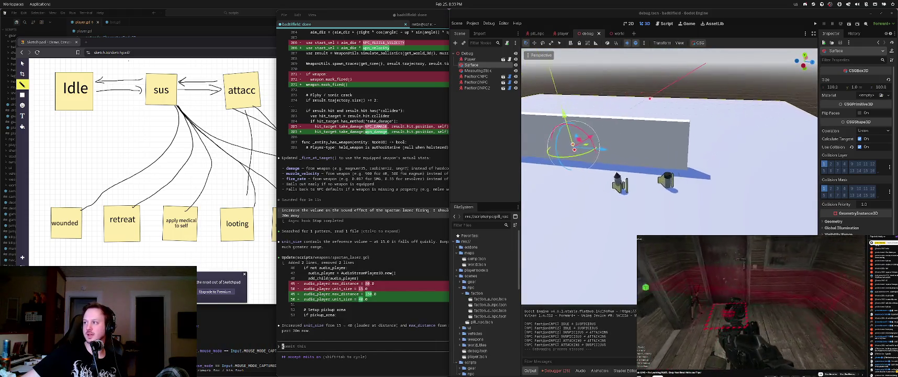
{"action": "mouse_move", "coordinate": [659, 186]}
{"action": "left_mouse_down"}
{"action": "mouse_move", "coordinate": [659, 199]}
{"action": "mouse_move", "coordinate": [658, 186]}
{"action": "left_mouse_up"}
{"action": "key", "text": "ctrl+z"}
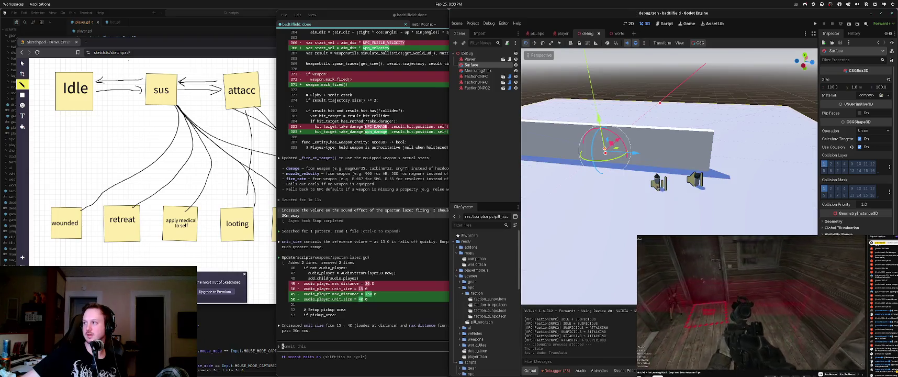
{"action": "left_click", "coordinate": [657, 183]}
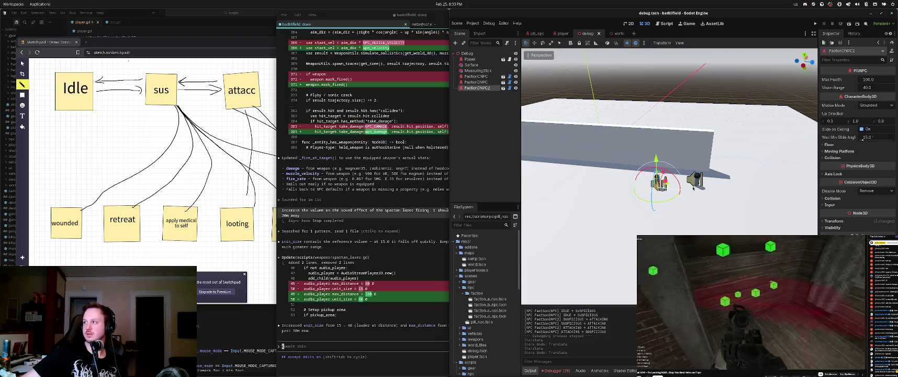
{"action": "mouse_move", "coordinate": [670, 157]}
{"action": "left_mouse_down"}
{"action": "mouse_move", "coordinate": [679, 155]}
{"action": "mouse_move", "coordinate": [605, 159]}
{"action": "left_mouse_up"}
{"action": "key", "text": "ctrl+s"}
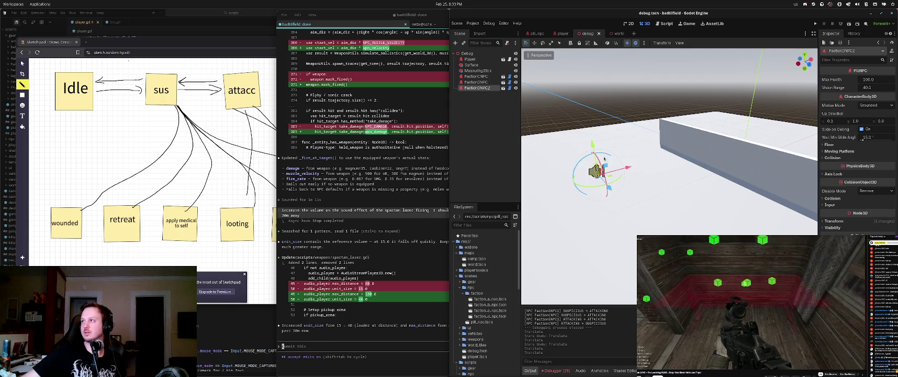
{"action": "key", "text": "F6"}
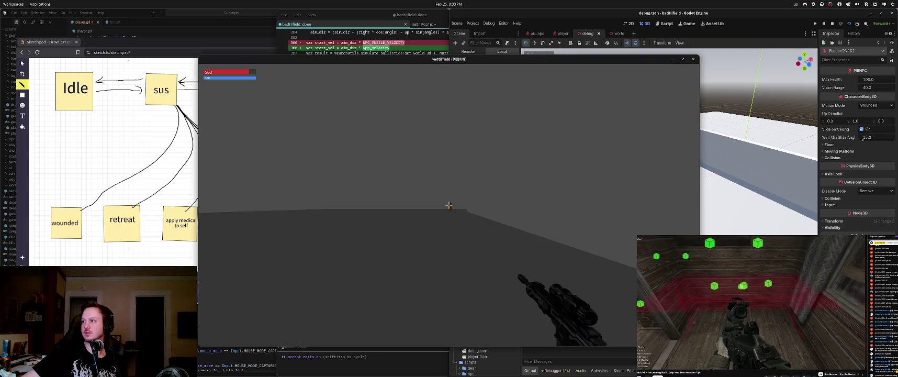
Playtest the new NPC placement, restart once, then stop the game
{"action": "left_click", "coordinate": [448, 204]}
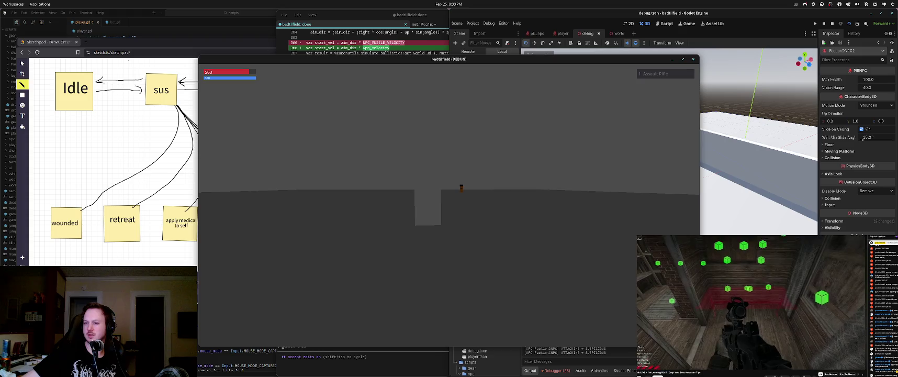
{"action": "key", "text": "F6"}
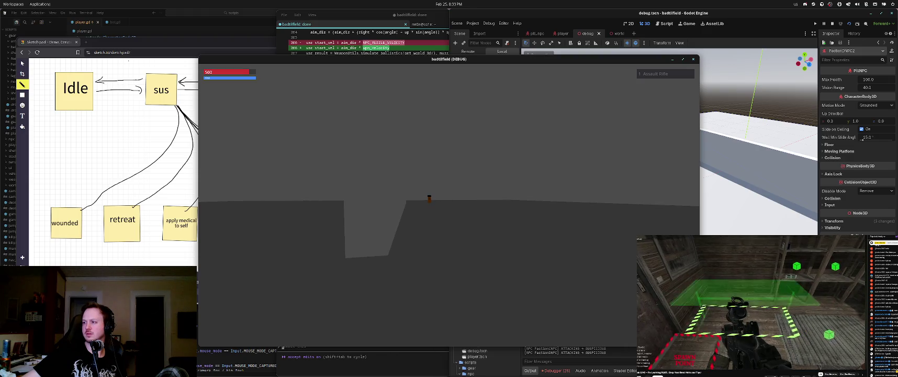
{"action": "key", "text": "F8"}
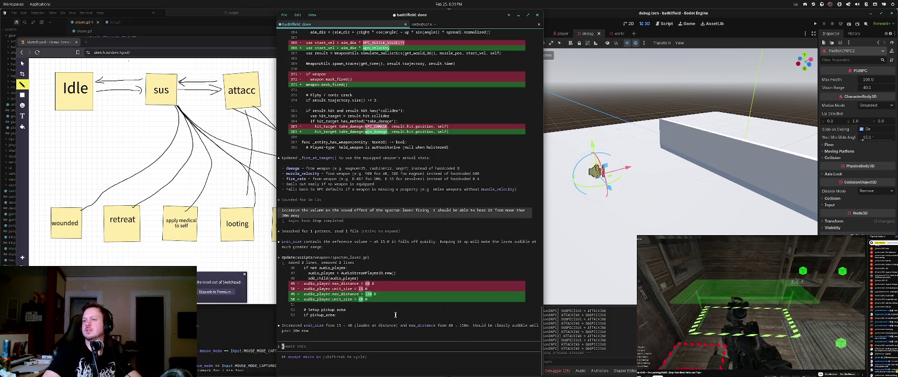
Check the faction NPC in the editor, then report its Spartan Laser firing bullets instead of a beam
{"action": "type", "text": "it looks like the"}
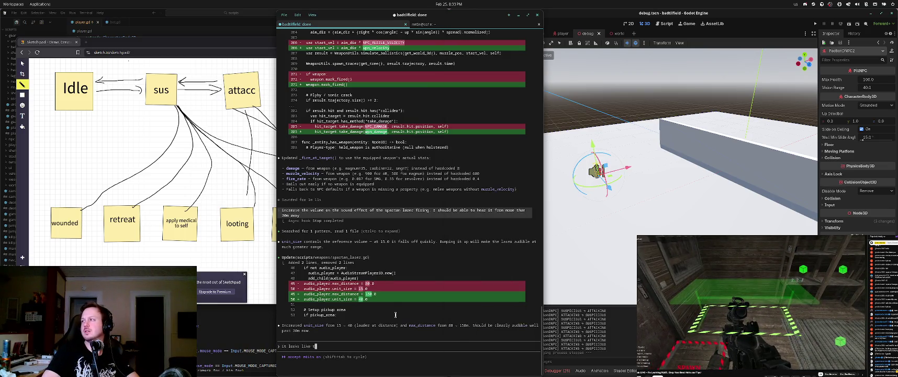
{"action": "left_click", "coordinate": [557, 245]}
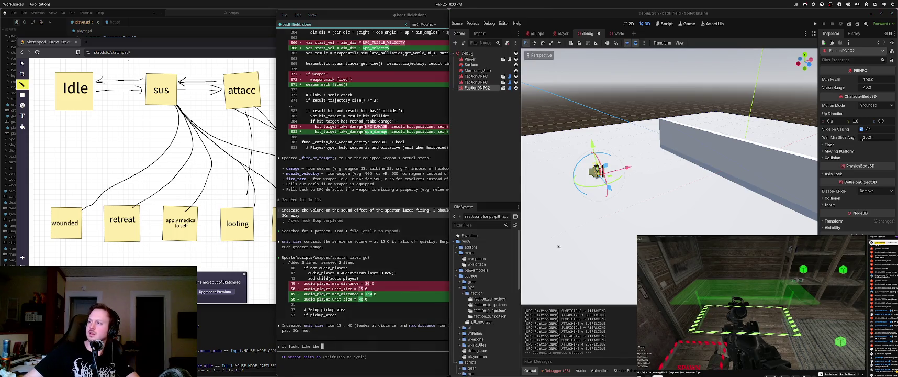
{"action": "left_click_drag", "start_coordinate": [590, 162], "coordinate": [654, 159]}
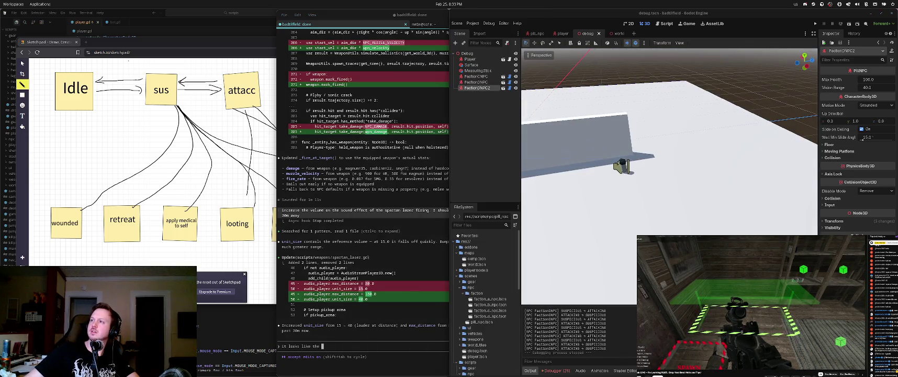
{"action": "left_click", "coordinate": [623, 167]}
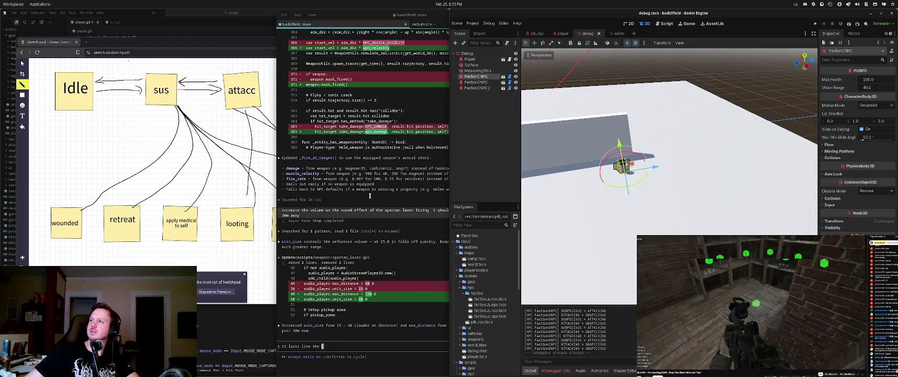
{"action": "left_click", "coordinate": [352, 301]}
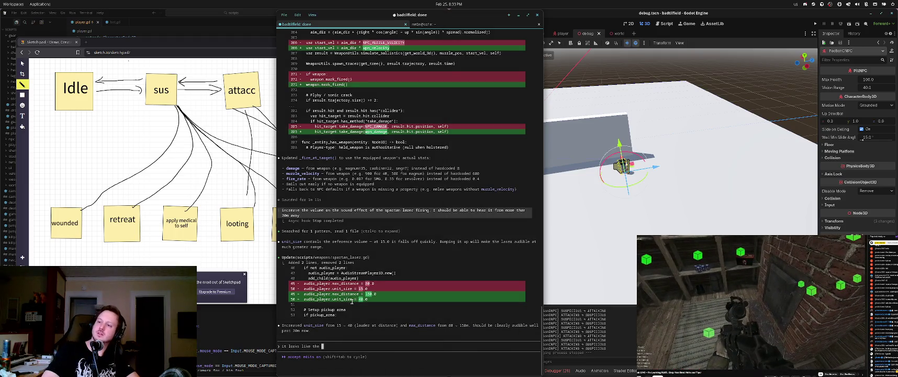
{"action": "type", "text": "fact"}
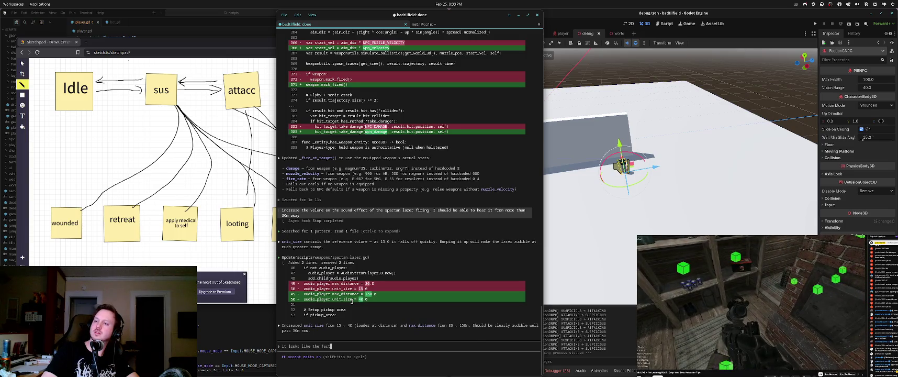
{"action": "type", "text": "actioncnpc in the debug"}
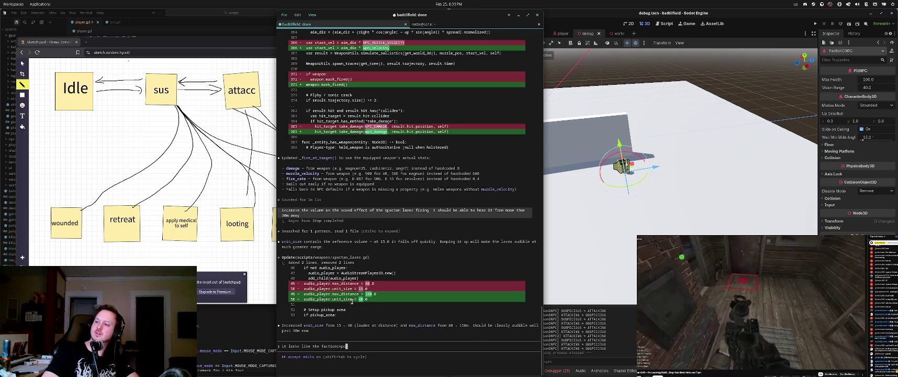
{"action": "type", "text": " scene "}
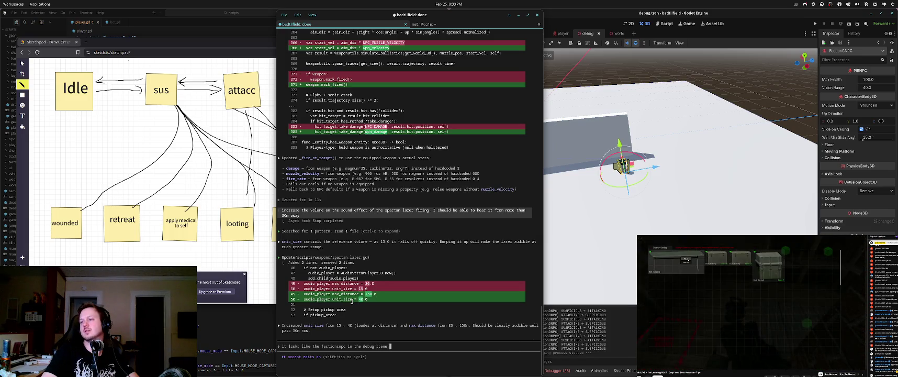
{"action": "type", "text": "isfiring bullets "}
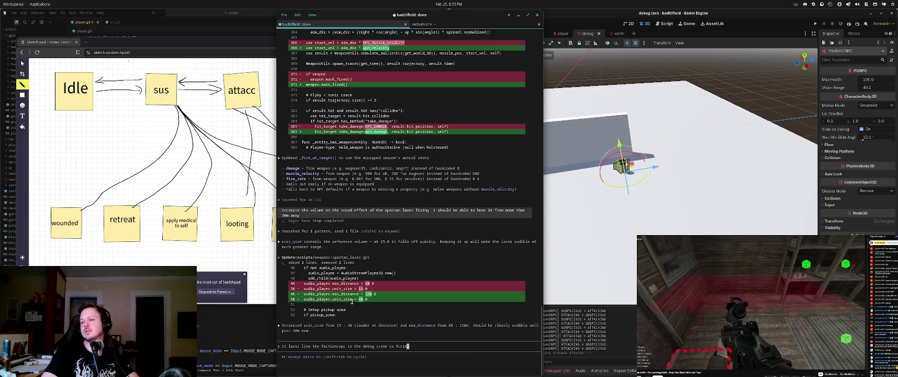
{"action": "type", "text": "when "}
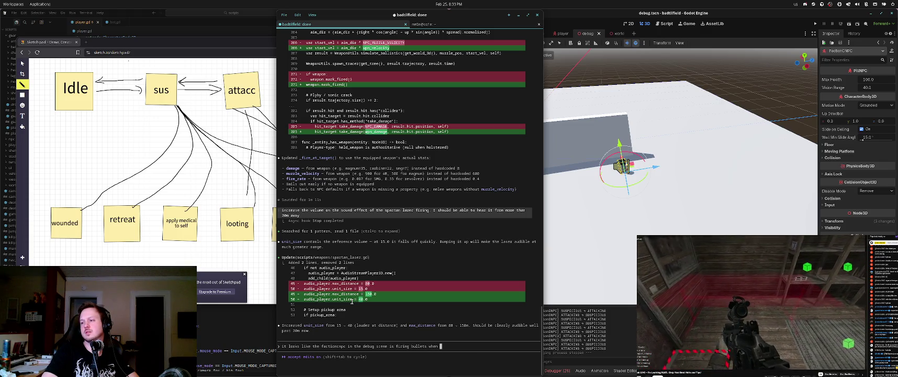
{"action": "type", "text": "using a spar"}
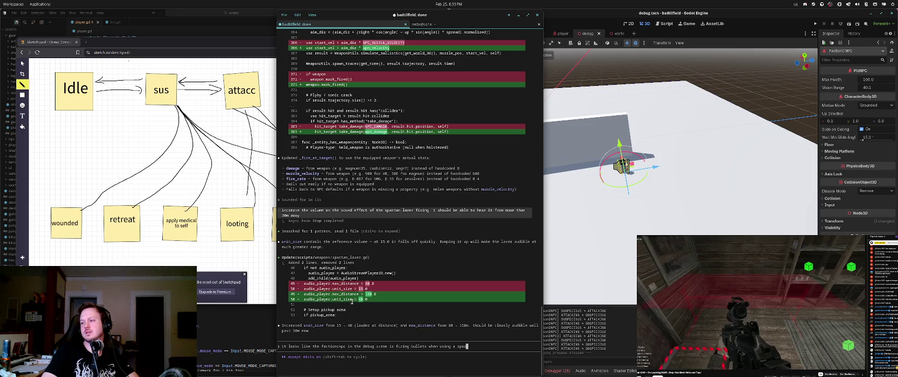
{"action": "type", "text": "tan lazer?"}
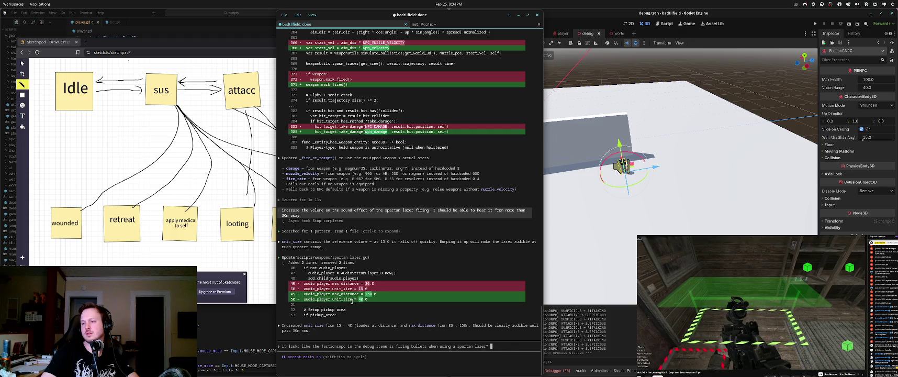
{"action": "type", "text": " This should be i"}
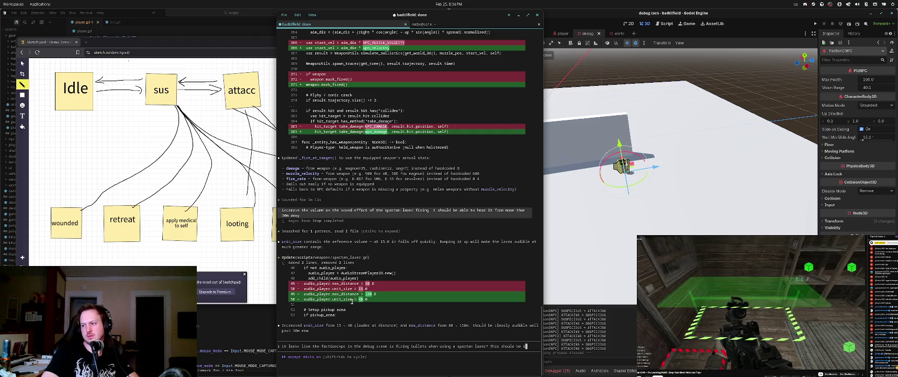
{"action": "key", "text": "BackSpace"}
{"action": "type", "text": "firing a big re"}
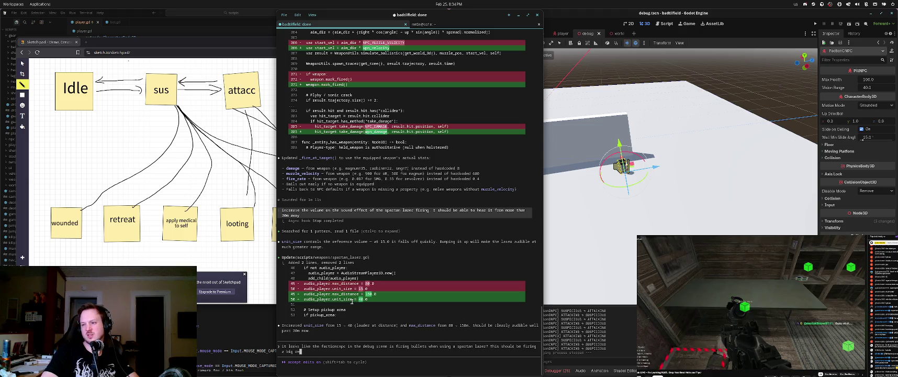
{"action": "type", "text": "d laser"}
{"action": "key", "text": "Return"}
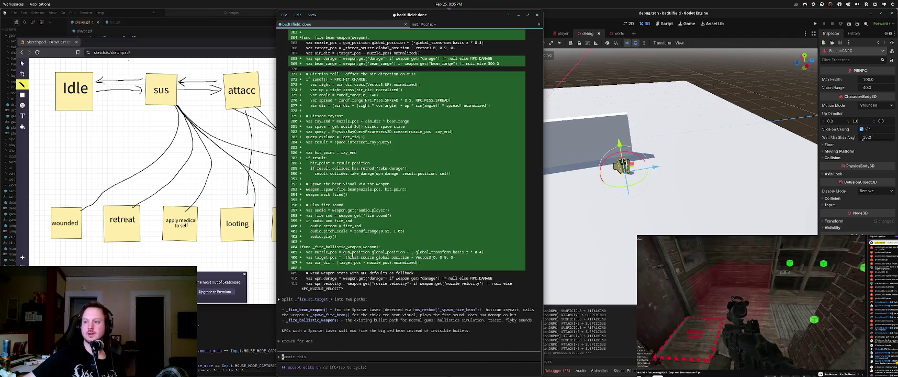
Read the summary of the _fire_beam_weapon() split and the generic ballistics explanation
{"action": "left_click_drag", "start_coordinate": [296, 299], "coordinate": [363, 299]}
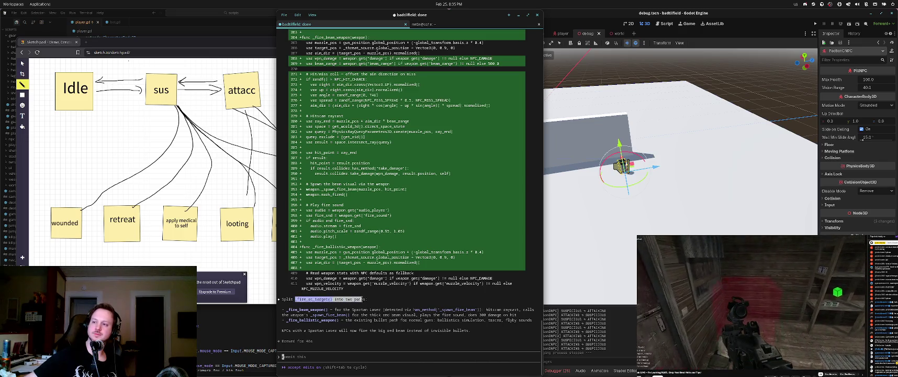
{"action": "left_click", "coordinate": [355, 310]}
{"action": "left_click_drag", "start_coordinate": [286, 309], "coordinate": [337, 312]}
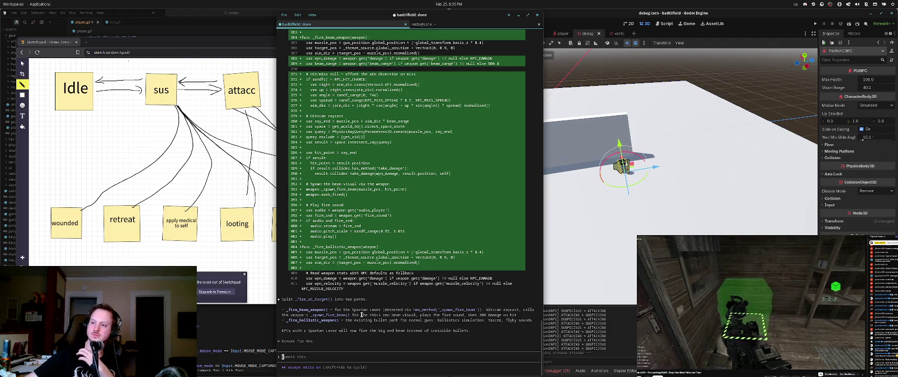
{"action": "scroll", "coordinate": [362, 309], "scroll_direction": "up", "scroll_amount": 6}
{"action": "scroll", "coordinate": [364, 296], "scroll_direction": "down", "scroll_amount": 2}
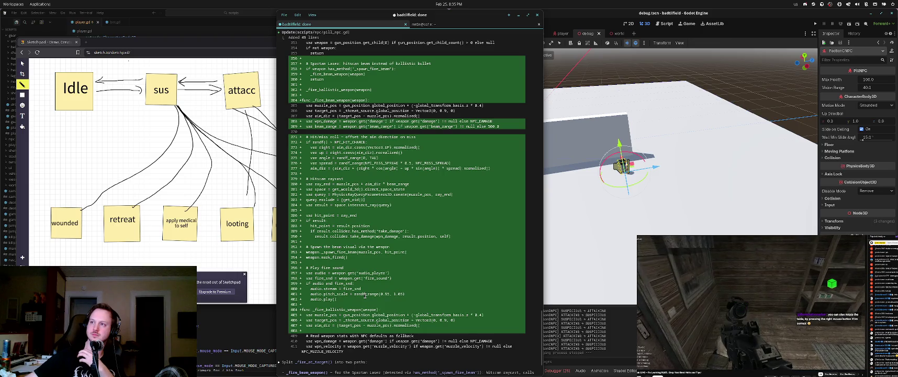
{"action": "scroll", "coordinate": [365, 296], "scroll_direction": "up", "scroll_amount": 3}
{"action": "scroll", "coordinate": [350, 289], "scroll_direction": "up", "scroll_amount": 3}
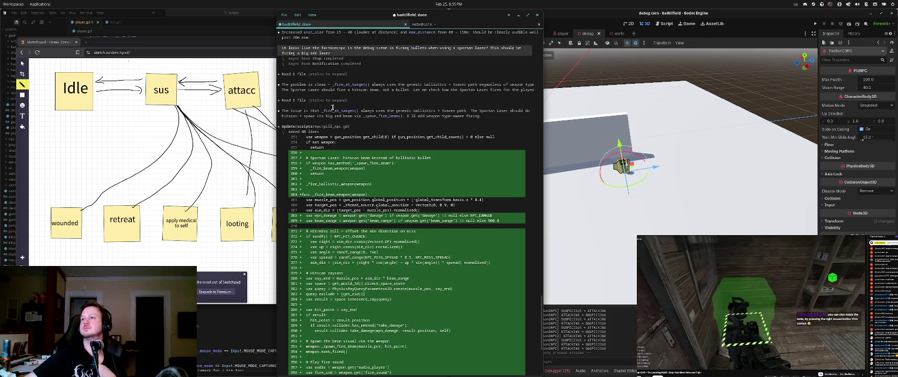
{"action": "mouse_move", "coordinate": [333, 109]}
{"action": "left_mouse_down"}
{"action": "mouse_move", "coordinate": [525, 112]}
{"action": "mouse_move", "coordinate": [293, 116]}
{"action": "mouse_move", "coordinate": [447, 116]}
{"action": "left_mouse_up"}
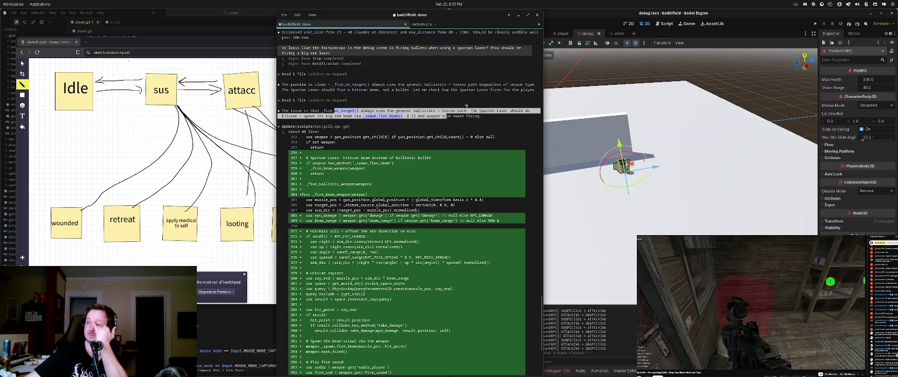
{"action": "mouse_move", "coordinate": [477, 116]}
{"action": "left_mouse_down"}
{"action": "mouse_move", "coordinate": [289, 115]}
{"action": "mouse_move", "coordinate": [293, 82]}
{"action": "left_mouse_up"}
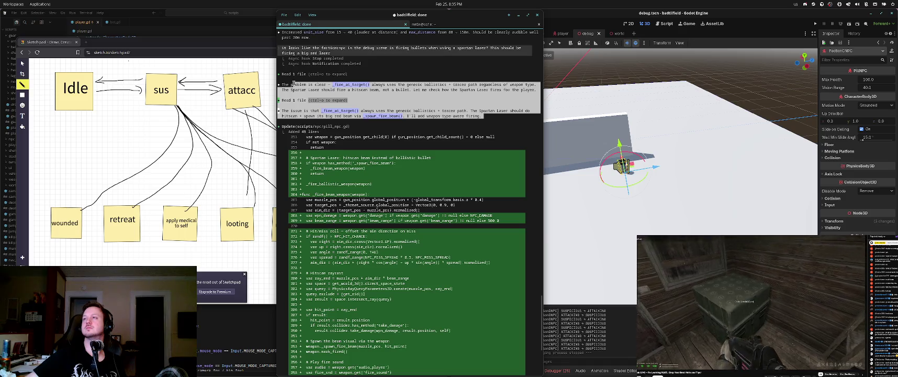
Inspect the diff lines for NPC damage, beam range, beam-weapon check and weapon lookup
{"action": "scroll", "coordinate": [346, 142], "scroll_direction": "down", "scroll_amount": 8}
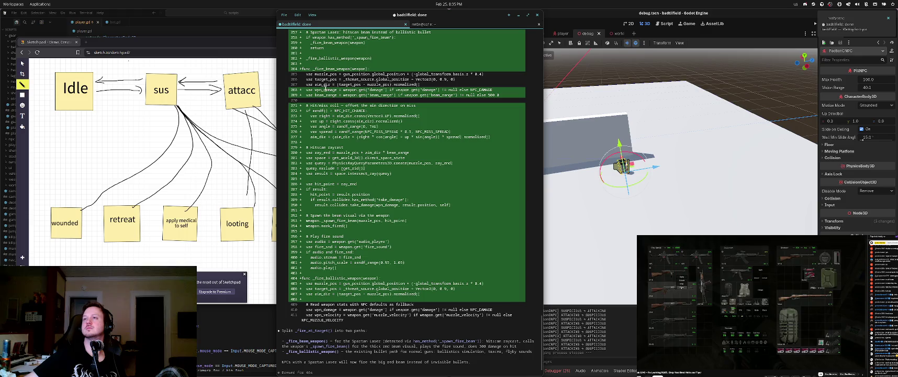
{"action": "left_click_drag", "start_coordinate": [317, 89], "coordinate": [423, 90]}
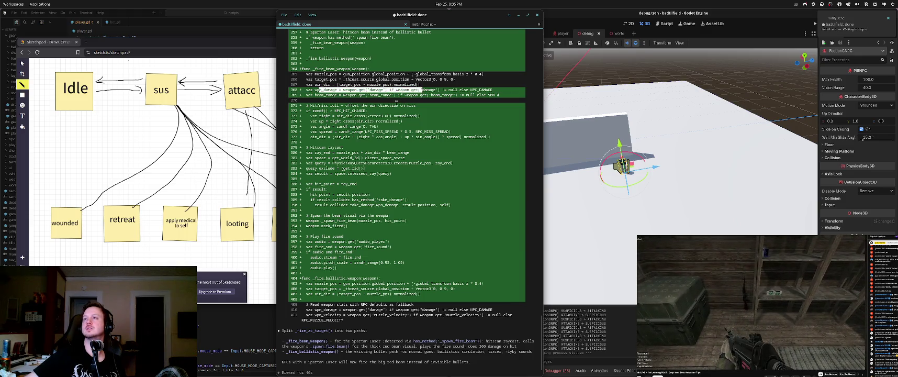
{"action": "left_click_drag", "start_coordinate": [343, 95], "coordinate": [459, 95]}
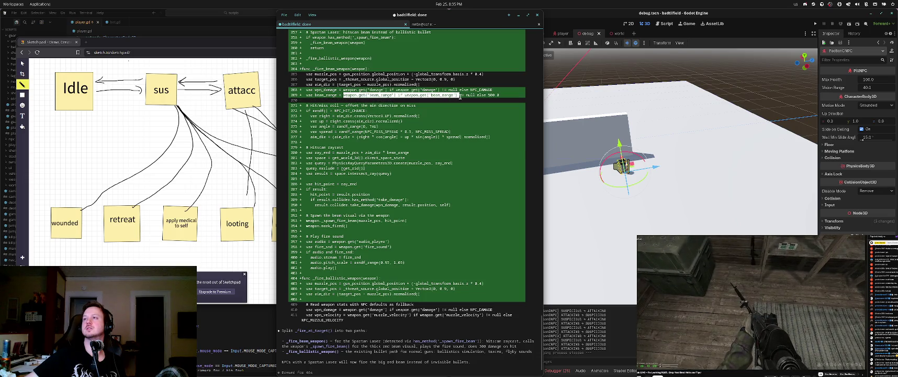
{"action": "scroll", "coordinate": [446, 109], "scroll_direction": "up", "scroll_amount": 2}
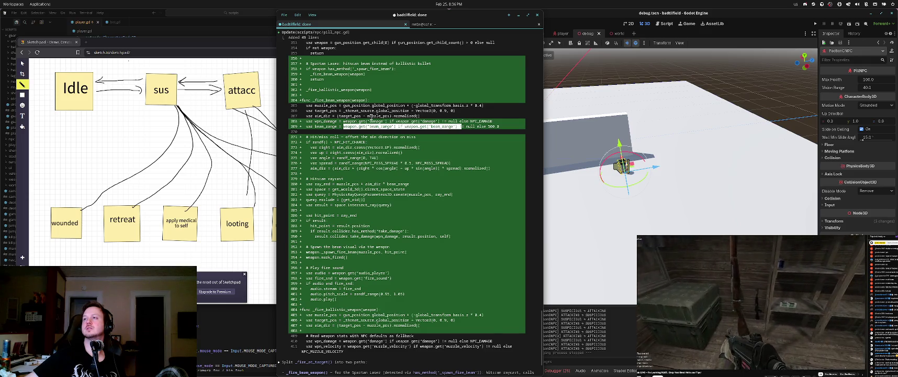
{"action": "left_click", "coordinate": [305, 98]}
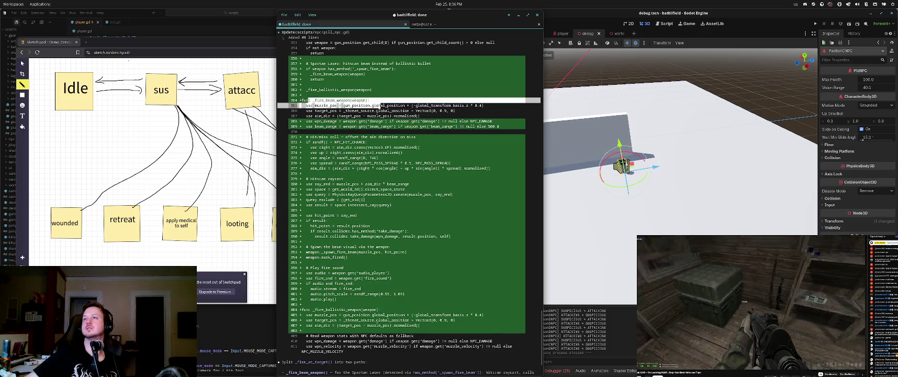
{"action": "scroll", "coordinate": [344, 99], "scroll_direction": "up", "scroll_amount": 2}
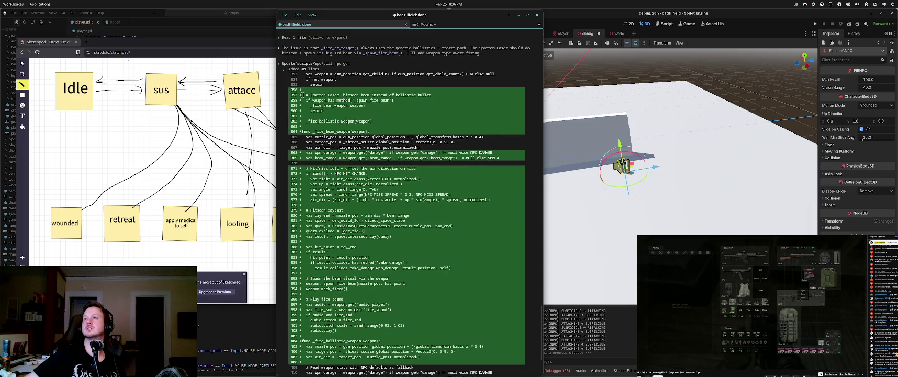
{"action": "left_click_drag", "start_coordinate": [308, 100], "coordinate": [391, 100]}
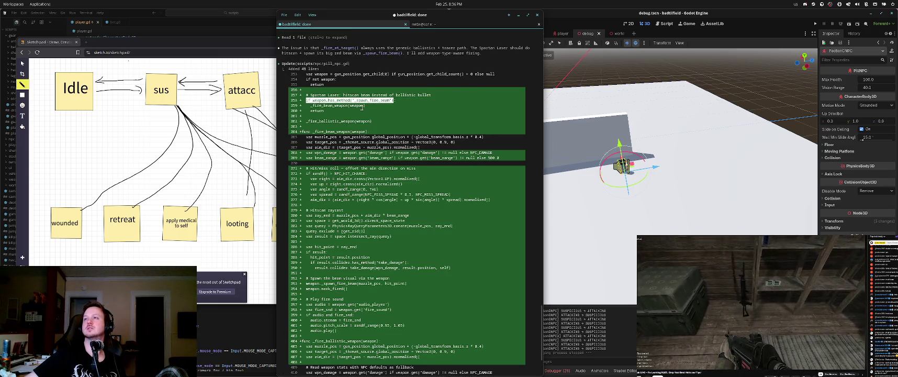
{"action": "left_click_drag", "start_coordinate": [332, 74], "coordinate": [488, 74]}
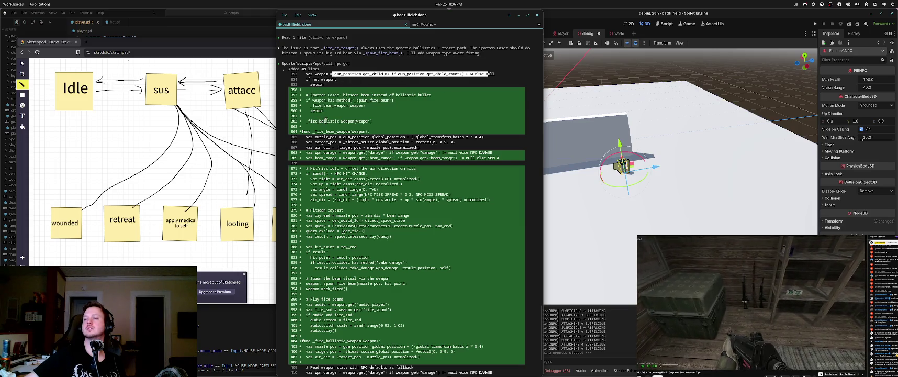
{"action": "scroll", "coordinate": [326, 120], "scroll_direction": "up", "scroll_amount": 4}
{"action": "scroll", "coordinate": [329, 121], "scroll_direction": "down", "scroll_amount": 10}
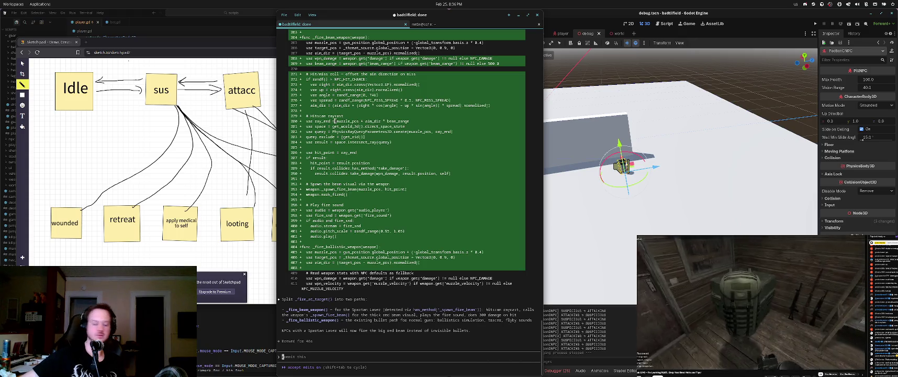
Request in plan mode that NPCs aim and fire equipped weapons using the player's firing methods
{"action": "type", "text": "when an"}
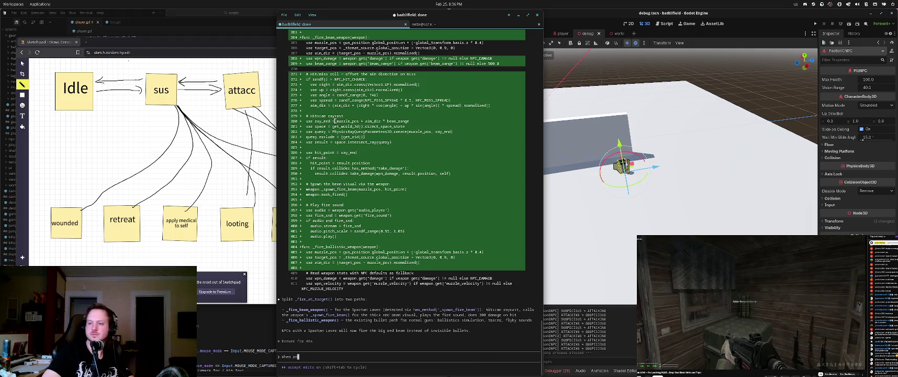
{"action": "type", "text": " NPC attacks, it s"}
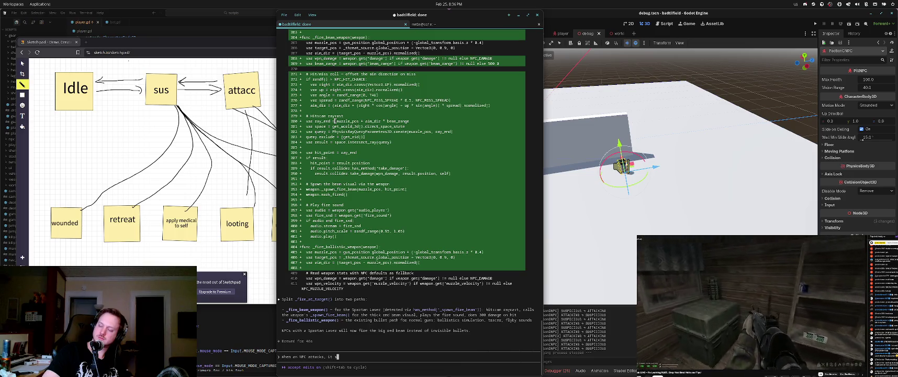
{"action": "type", "text": "hould use the weap"}
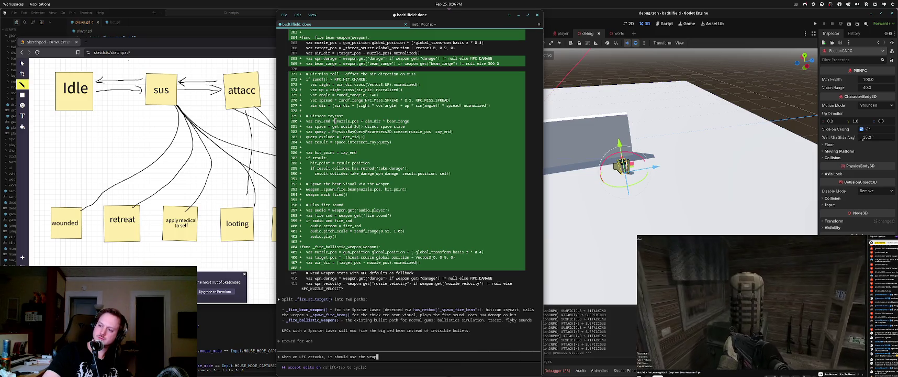
{"action": "type", "text": "t has equipped."}
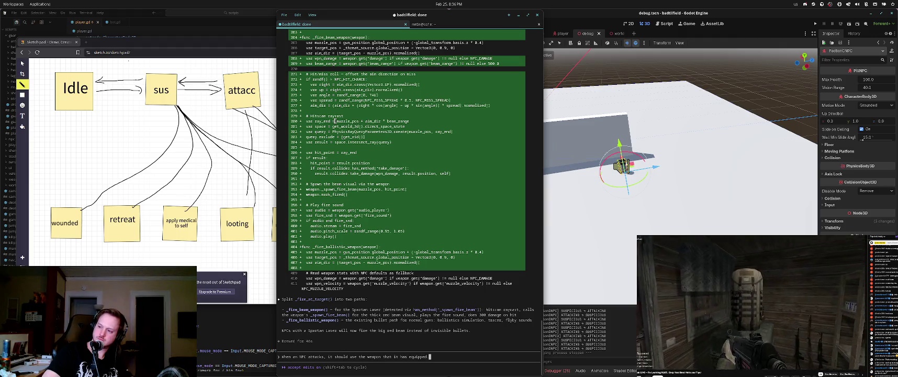
{"action": "type", "text": " It should aim t"}
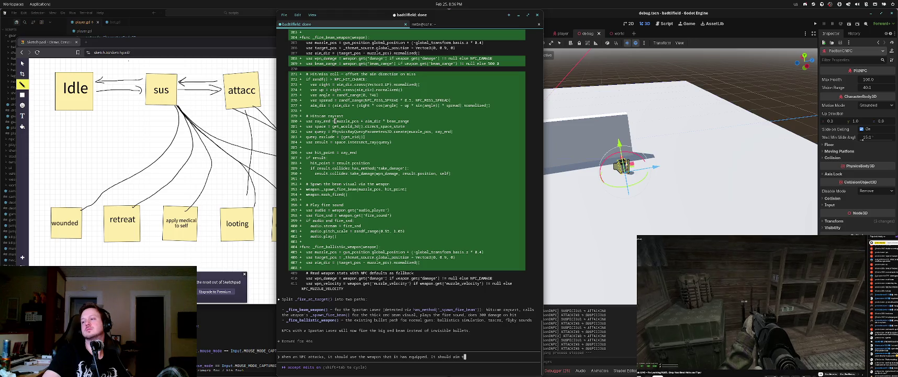
{"action": "type", "text": "he weapon at the"}
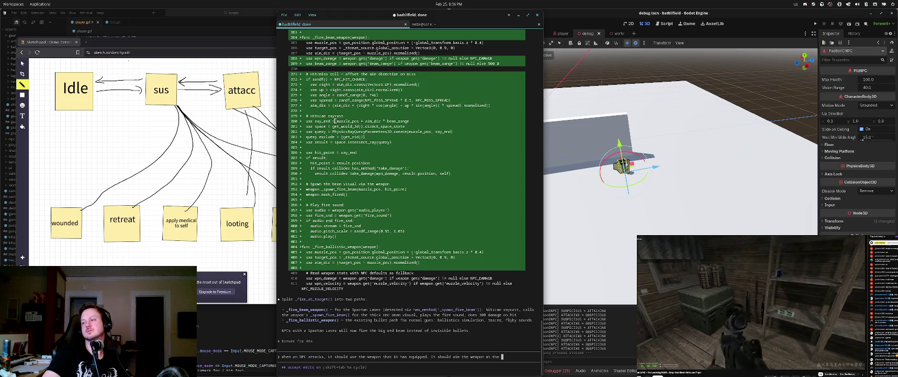
{"action": "type", "text": "tar"}
{"action": "type", "text": "get, and use the weapon's met"}
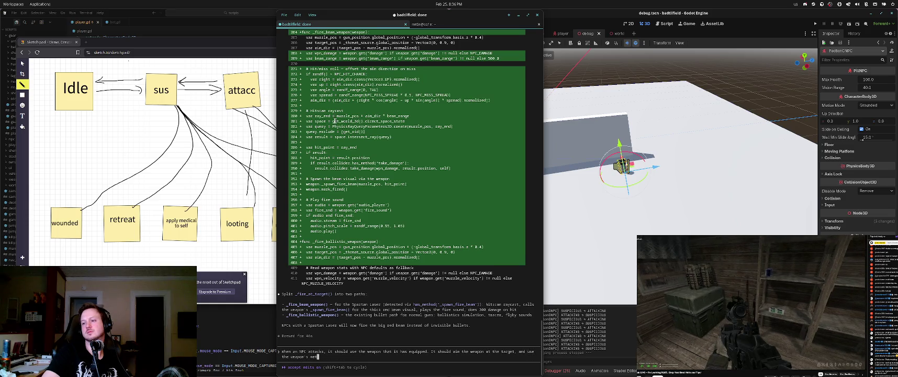
{"action": "type", "text": "hods to fire i"}
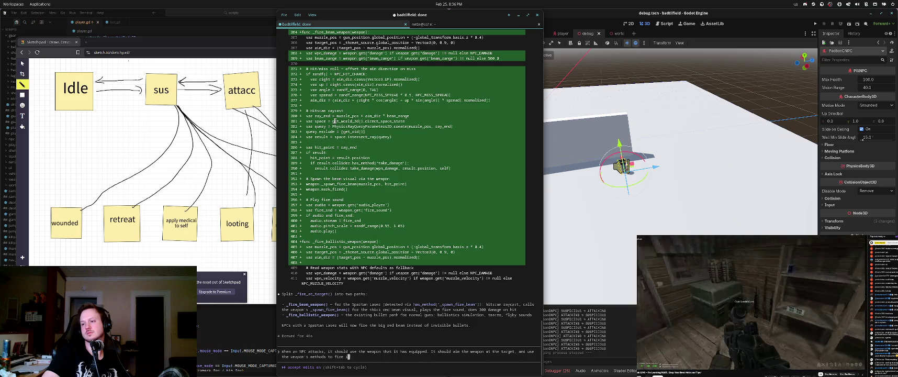
{"action": "type", "text": "t. The "}
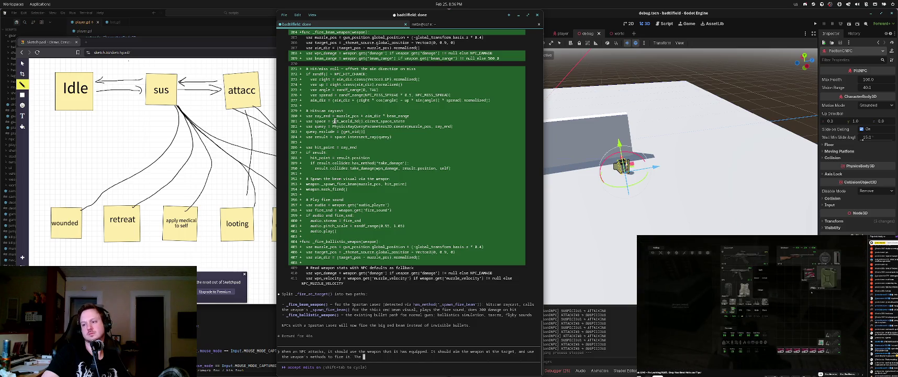
{"action": "type", "text": "NPC should not"}
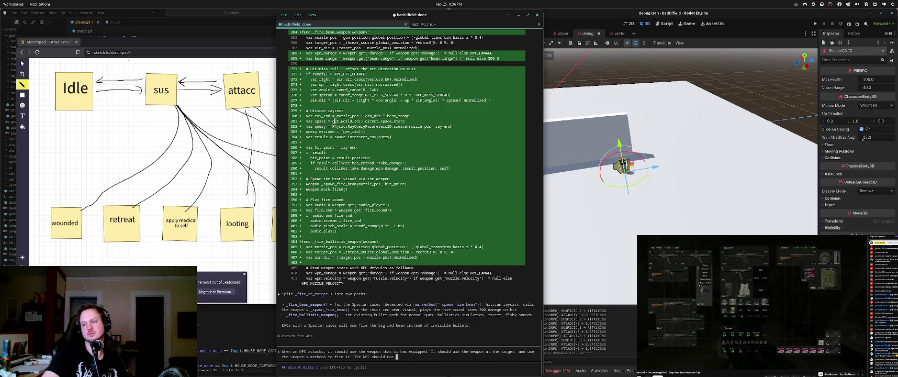
{"action": "key", "text": "BackSpace"}
{"action": "key", "text": "BackSpace"}
{"action": "key", "text": "BackSpace"}
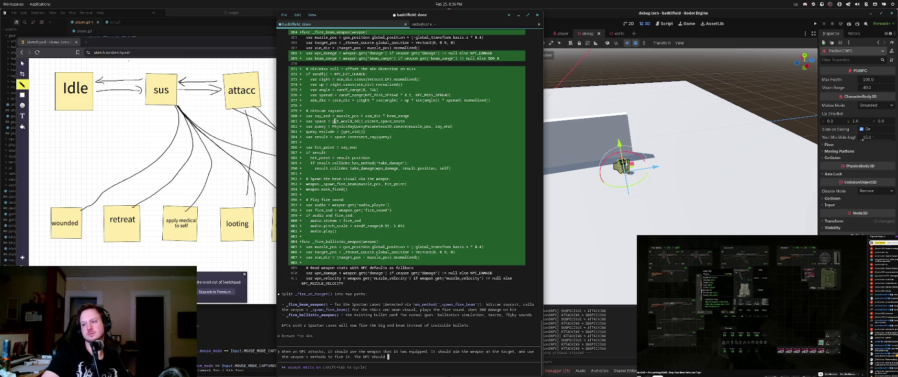
{"action": "type", "text": "firing shoul"}
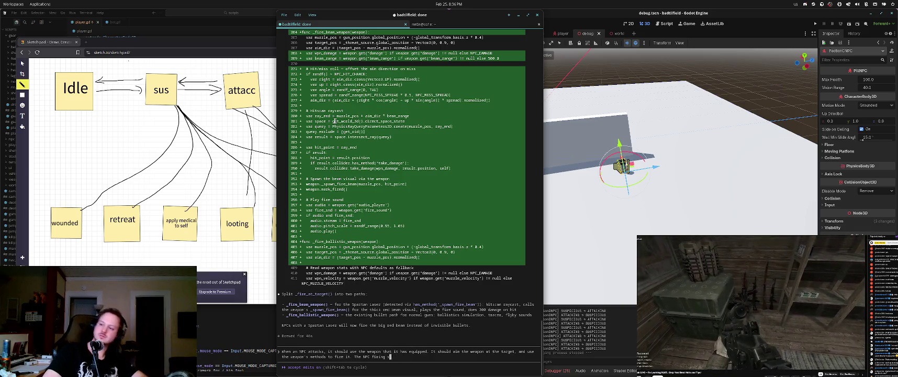
{"action": "key", "text": "BackSpace"}
{"action": "key", "text": "BackSpace"}
{"action": "key", "text": "BackSpace"}
{"action": "key", "text": "BackSpace"}
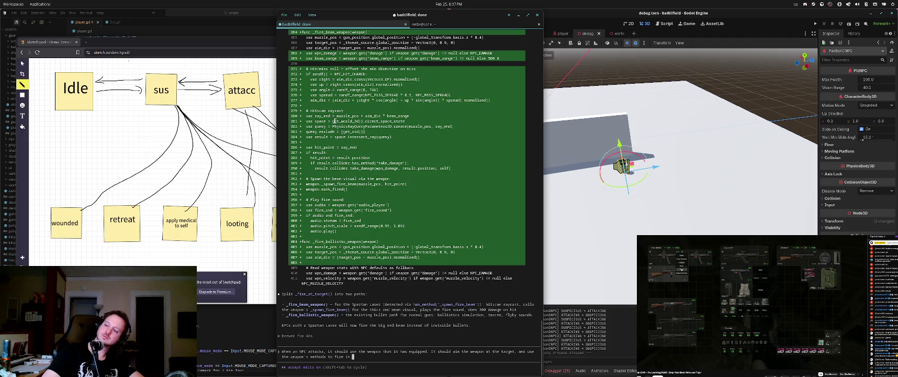
{"action": "type", "text": "This way, the wea"}
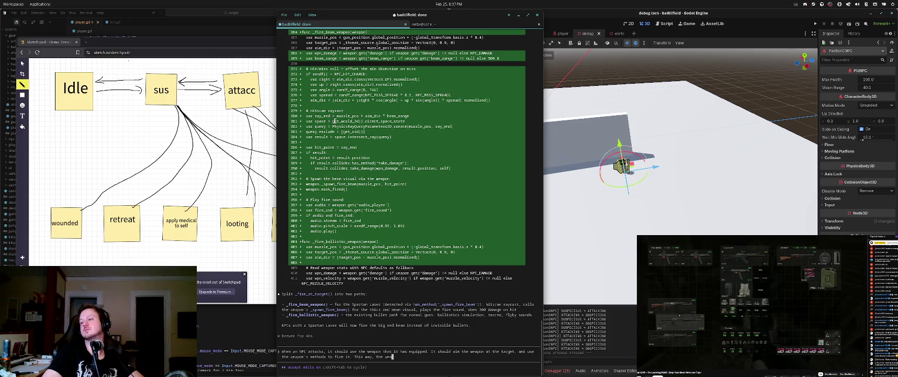
{"action": "type", "text": "pon will behav"}
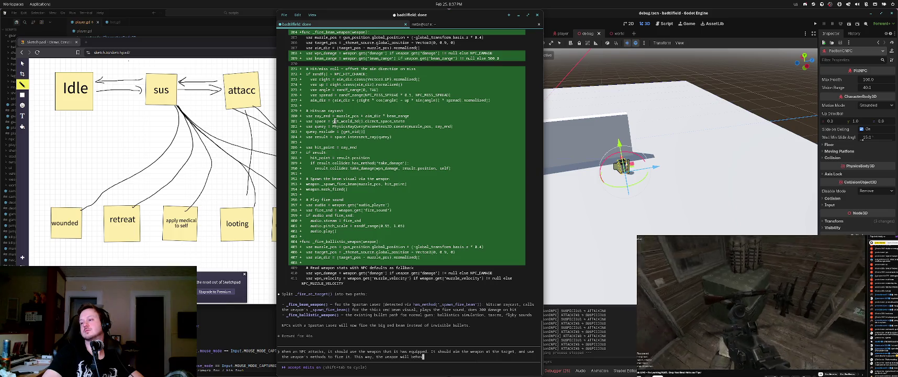
{"action": "type", "text": "e ch"}
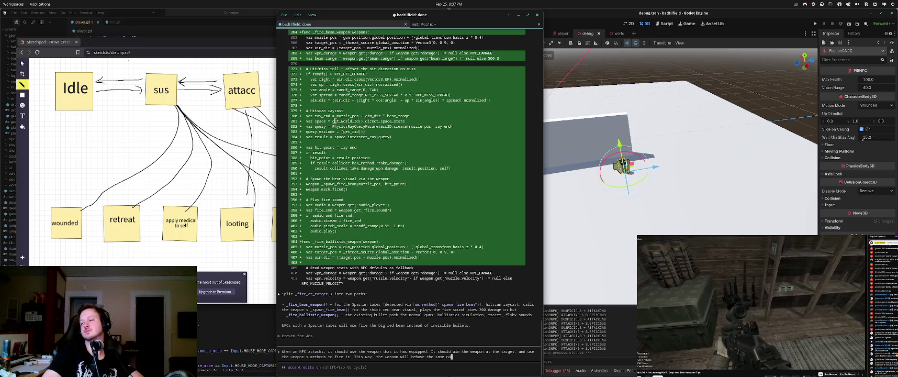
{"action": "type", "text": "player or an NP"}
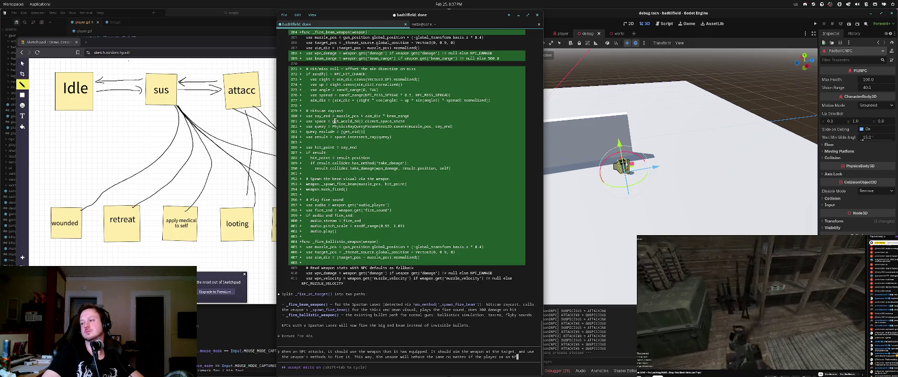
{"action": "type", "text": "ked it up"}
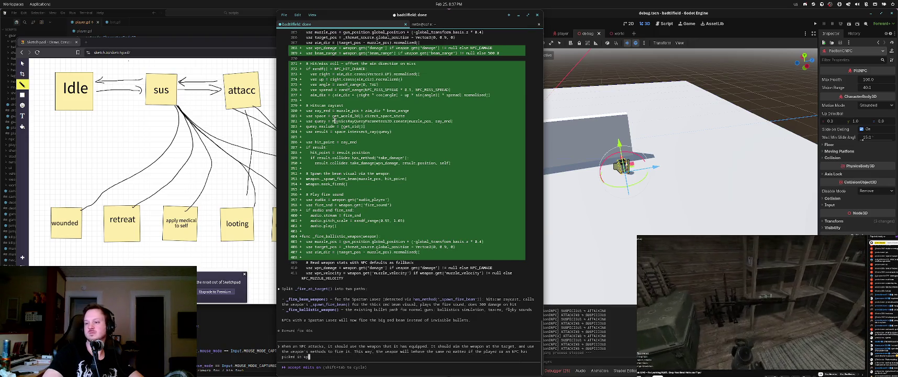
{"action": "key", "text": "shift+Tab"}
{"action": "key", "text": "Return"}
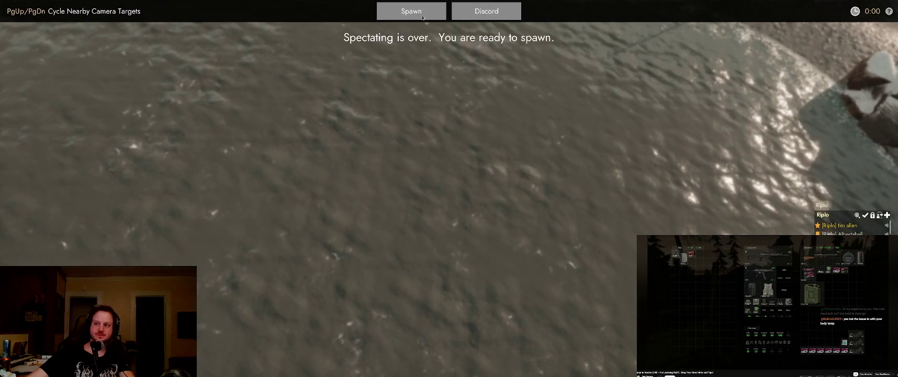
Spawn the soldier at the fortified base
{"action": "left_click", "coordinate": [423, 18]}
{"action": "left_click", "coordinate": [448, 172]}
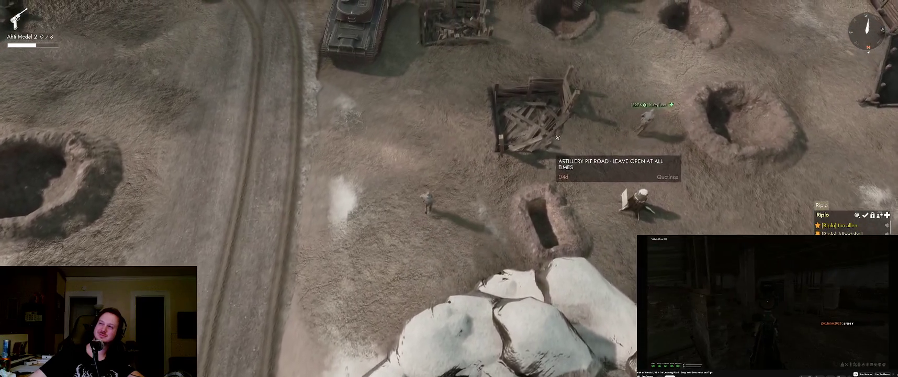
Reload the pistol, walk the soldier north and east along the trenches, then open the audio settings
{"action": "key", "text": "w"}
{"action": "key", "text": "r"}
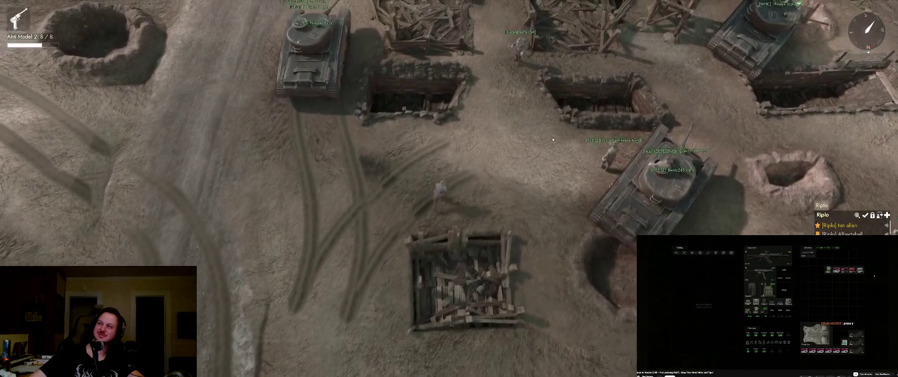
{"action": "key", "text": "w"}
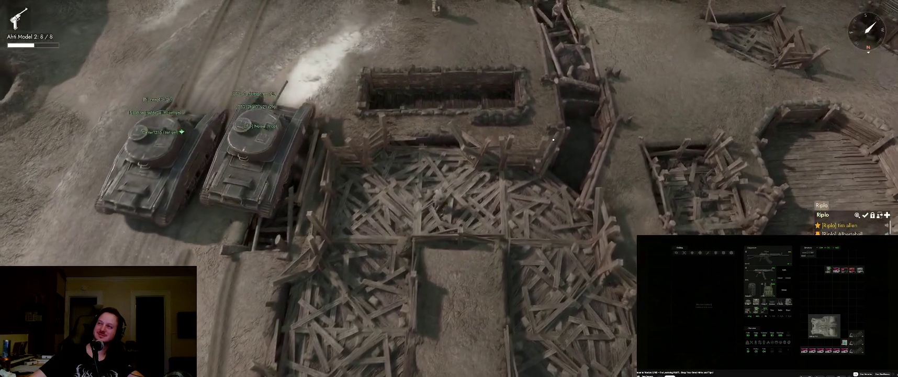
{"action": "key", "text": "w"}
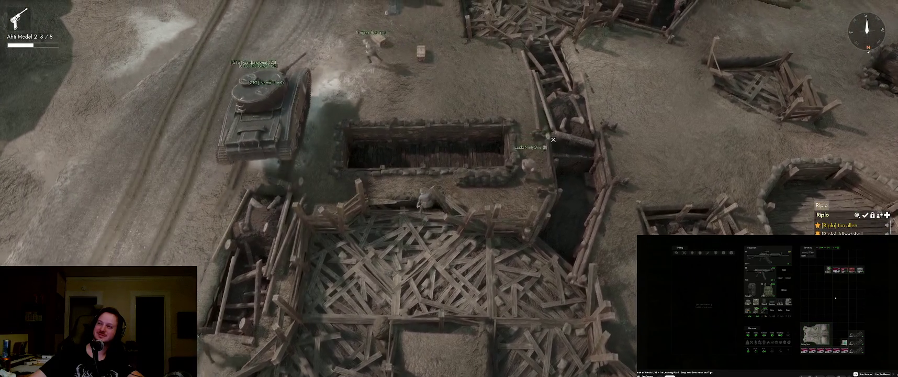
{"action": "key", "text": "d"}
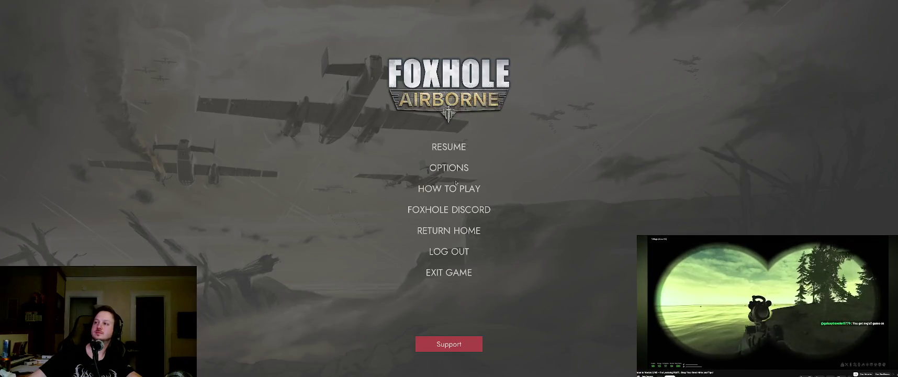
{"action": "left_click", "coordinate": [450, 168]}
{"action": "left_click", "coordinate": [579, 143]}
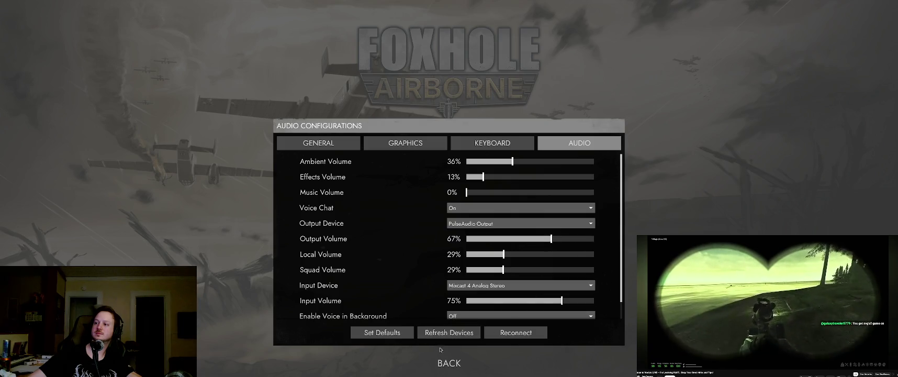
Close the settings and walk the soldier north past the tanks into the trench
{"action": "key", "text": "Escape"}
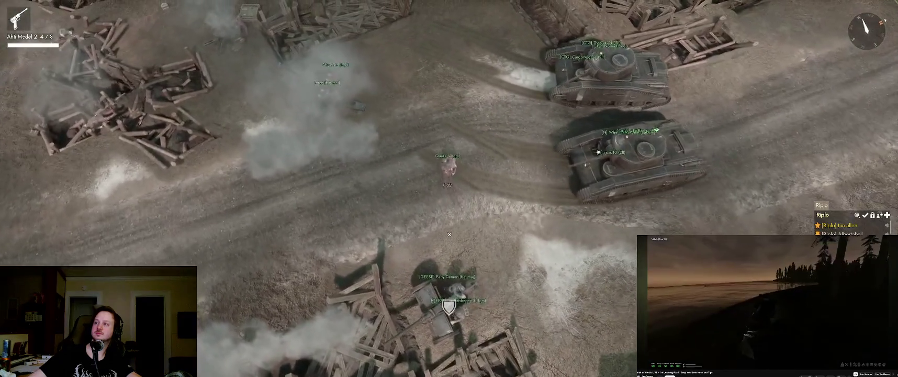
{"action": "key", "text": "w"}
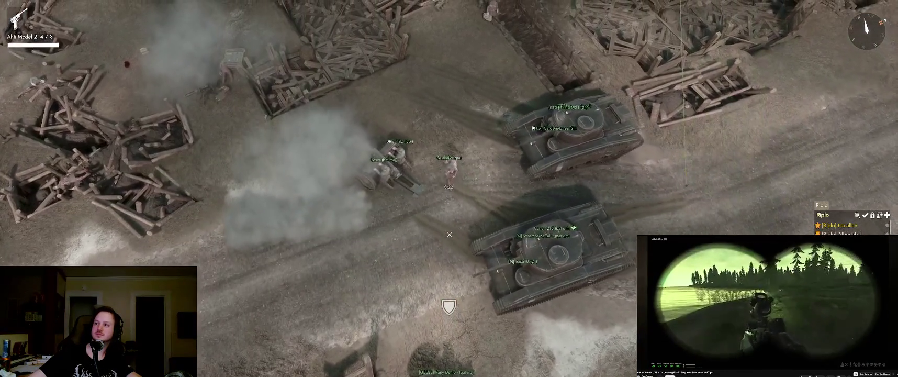
{"action": "key", "text": "w"}
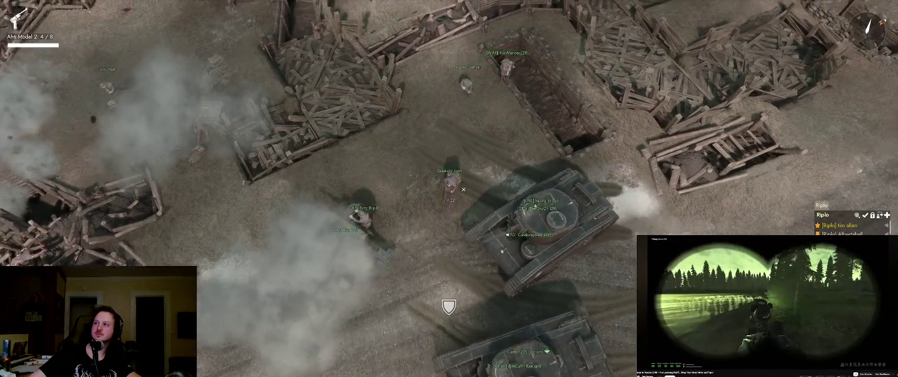
{"action": "key", "text": "w"}
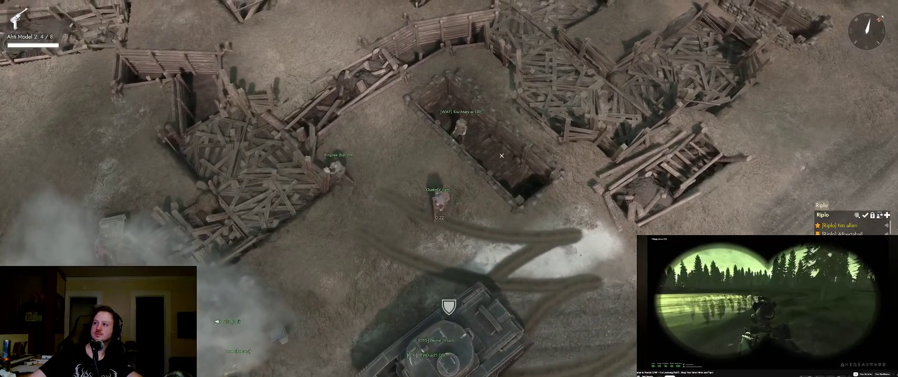
{"action": "key", "text": "w"}
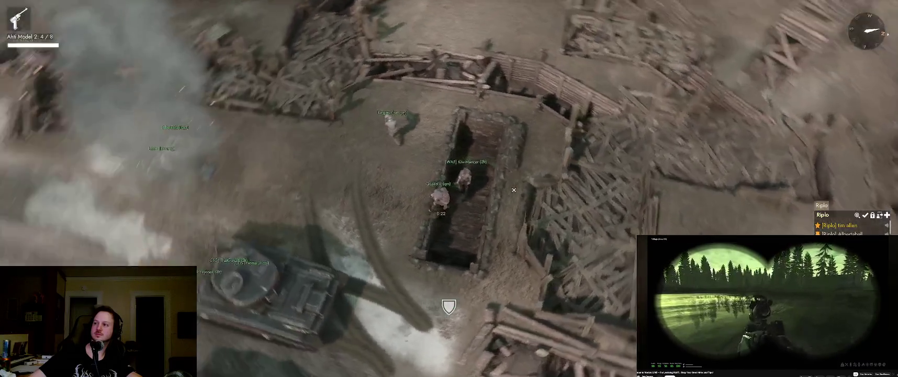
{"action": "key", "text": "w"}
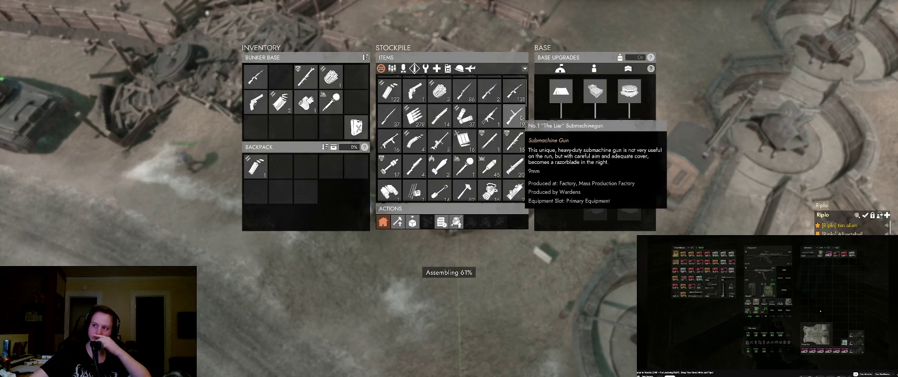
Move a rifle, two 14.5mm anti-tank ammo boxes and bandages from the stockpile into the backpack
{"action": "left_click", "coordinate": [472, 142]}
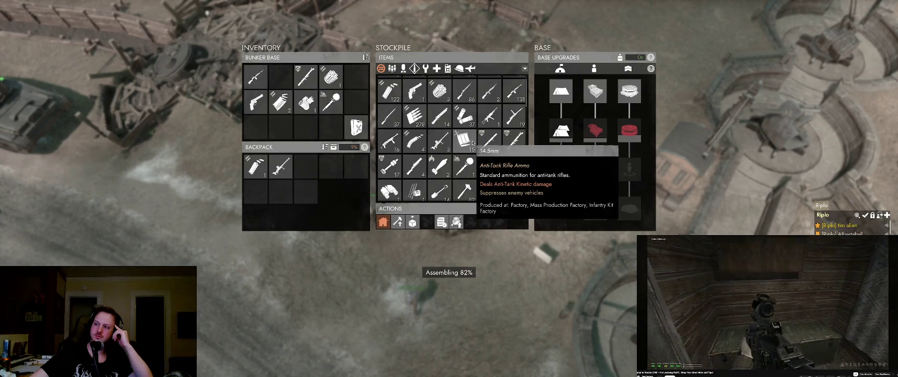
{"action": "left_click", "coordinate": [472, 143]}
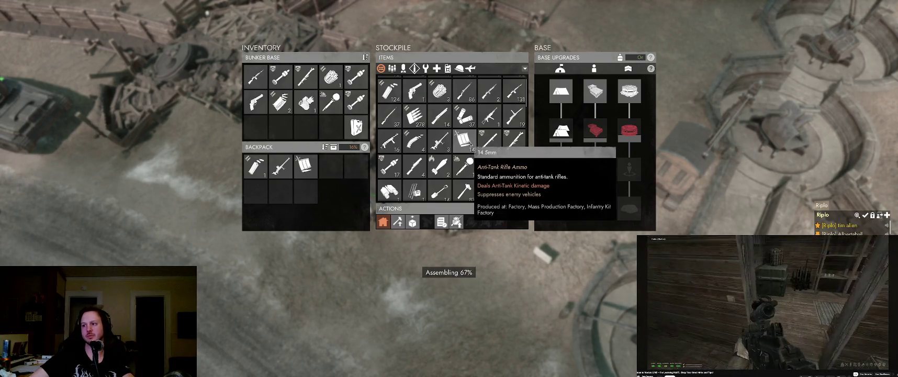
{"action": "left_click", "coordinate": [471, 151]}
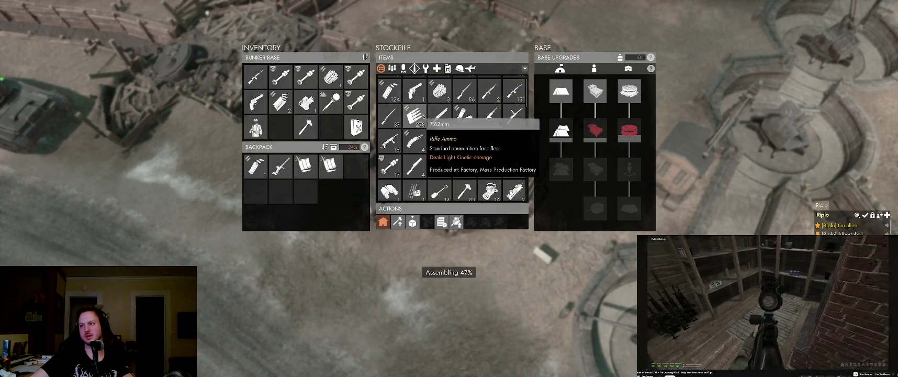
{"action": "scroll", "coordinate": [390, 157], "scroll_direction": "down", "scroll_amount": 2}
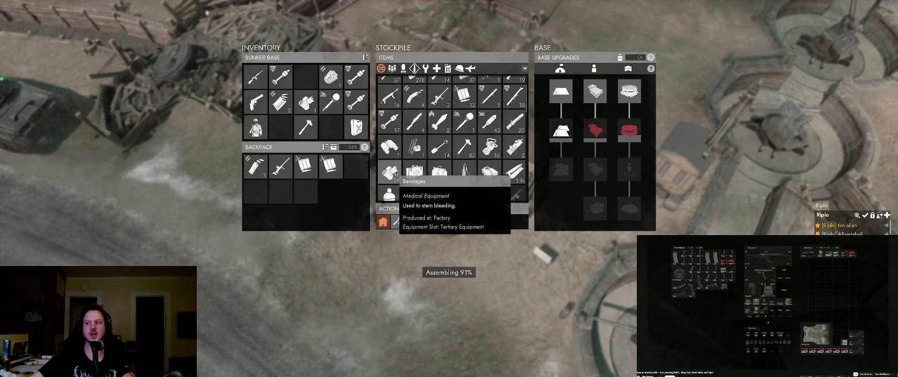
{"action": "left_click", "coordinate": [396, 173]}
{"action": "left_click", "coordinate": [396, 173]}
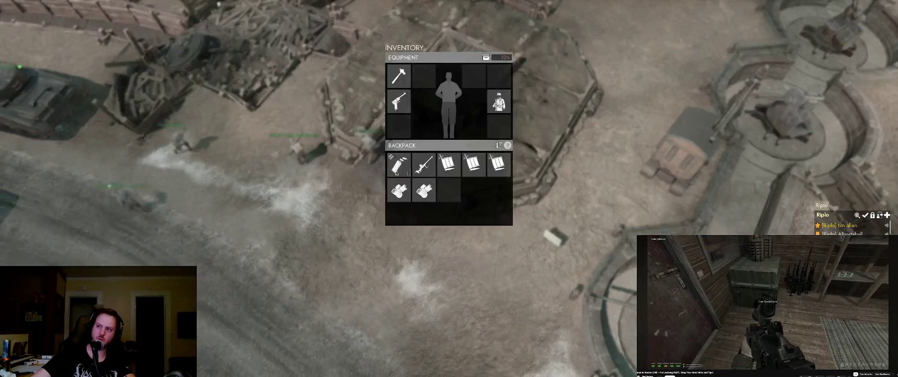
Close the inventory panel with Tab to get back to the battlefield
{"action": "key", "text": "Tab"}
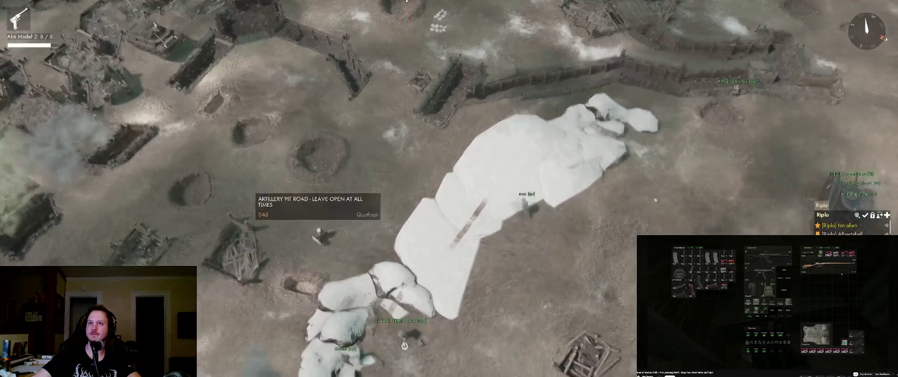
Equip the Neville Anti-Tank Rifle from weapon slot 1 in place of the pistol
{"action": "key", "text": "1"}
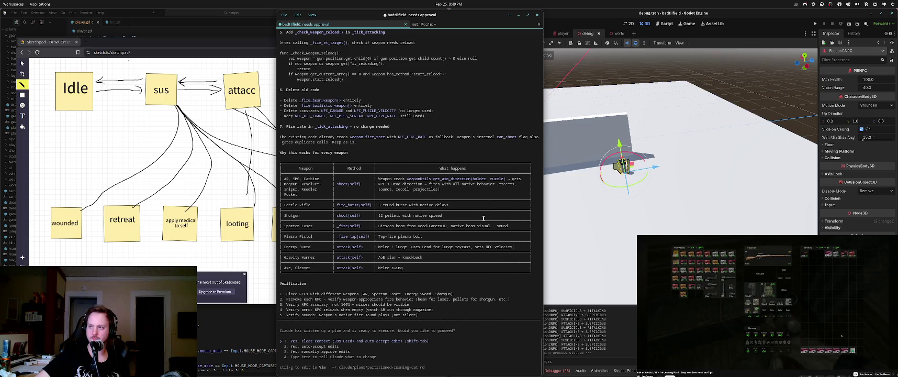
Accept Claude Code's per-weapon firing plan with 'Yes, auto-accept edits'
{"action": "key", "text": "Return"}
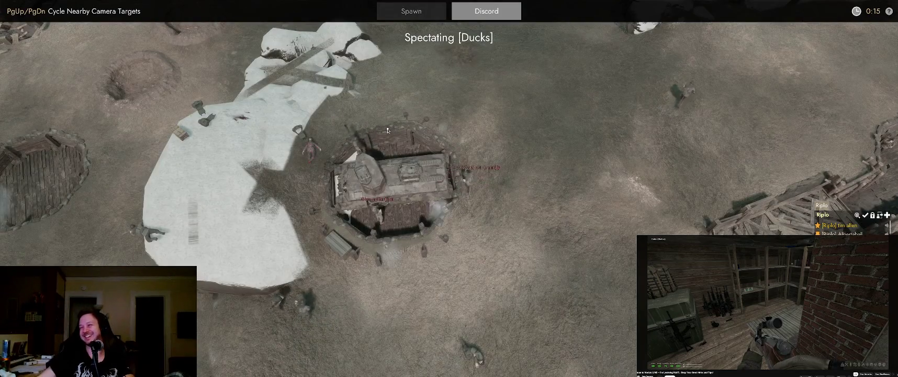
Switch from the fullscreen spectator view back to the desktop showing Claude Code and Godot
{"action": "key", "text": "alt+Tab"}
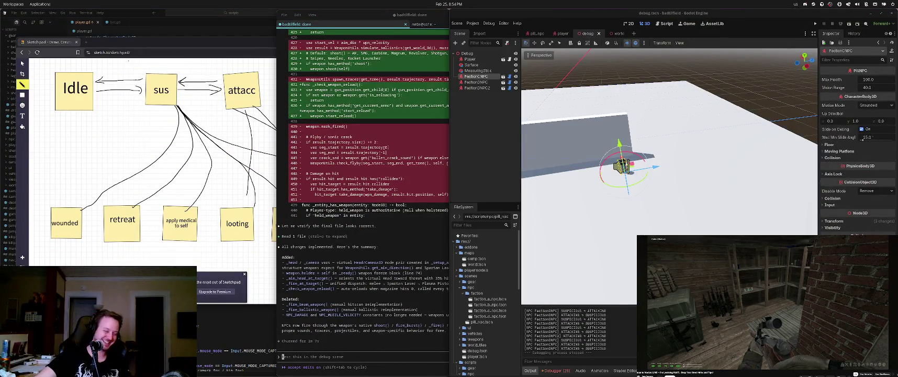
{"action": "key", "text": "F5"}
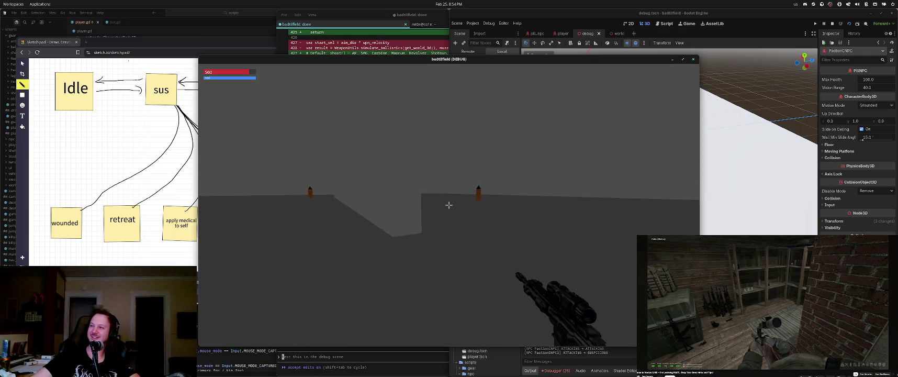
{"action": "key", "text": "d"}
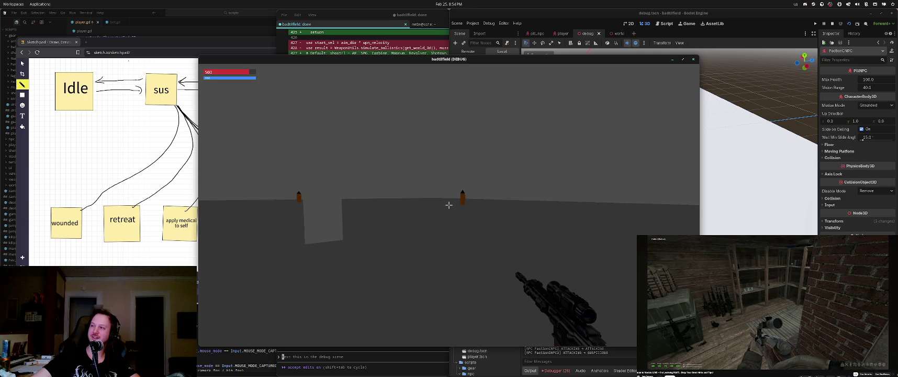
{"action": "key", "text": "F5"}
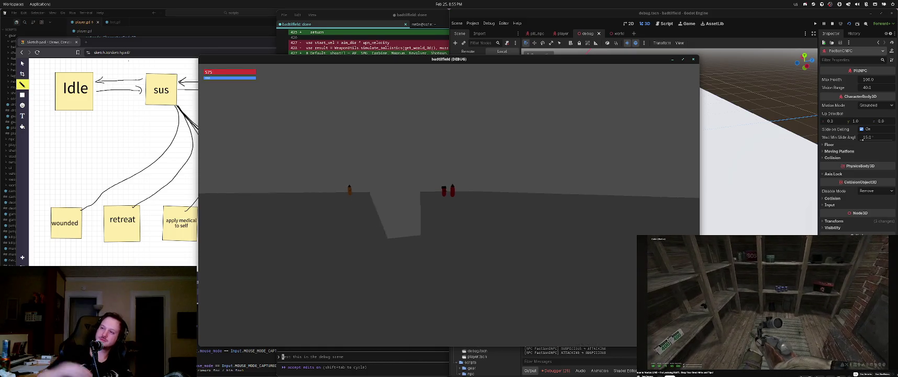
{"action": "right_click", "coordinate": [449, 205]}
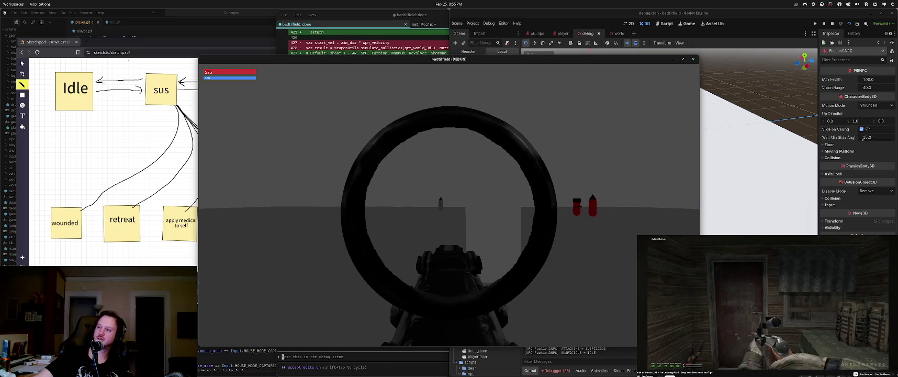
{"action": "right_click", "coordinate": [449, 204]}
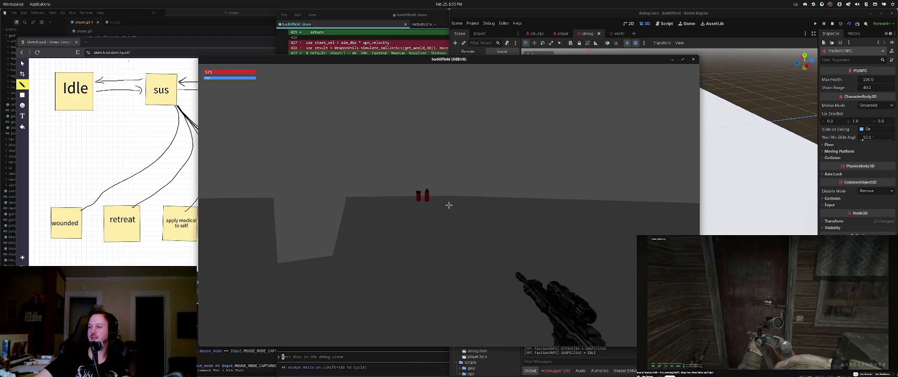
{"action": "key", "text": "F8"}
{"action": "type", "text": "make the NPCs have"}
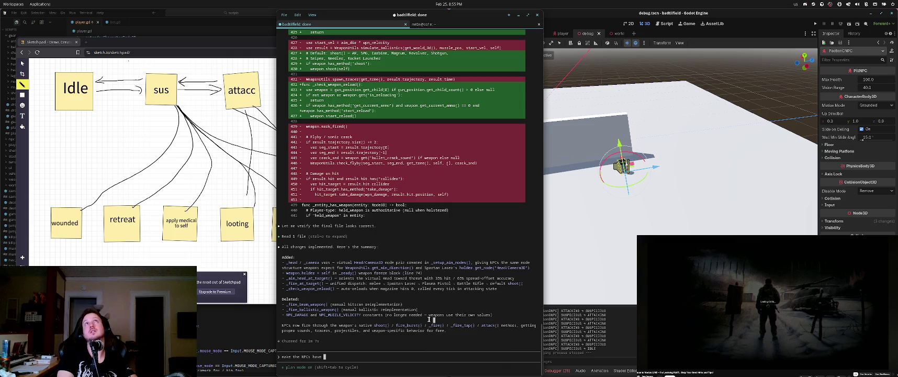
Ask Claude Code for NPCs to get 60% more ammo, then review its ammo-script exploration
{"action": "type", "text": "60"}
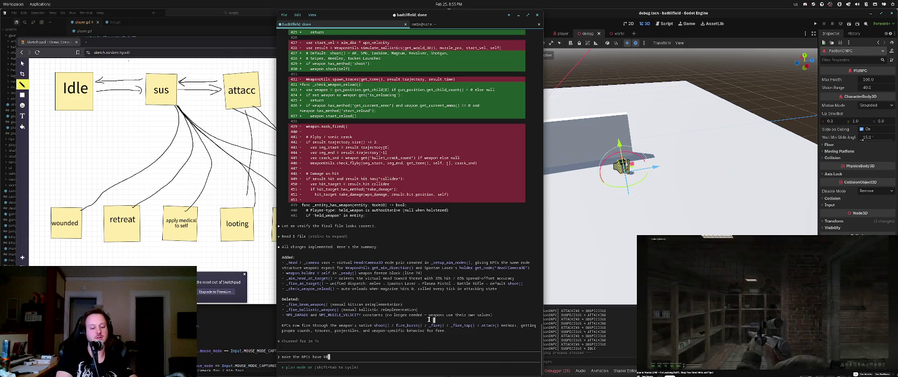
{"action": "type", "text": "% more ammo than"}
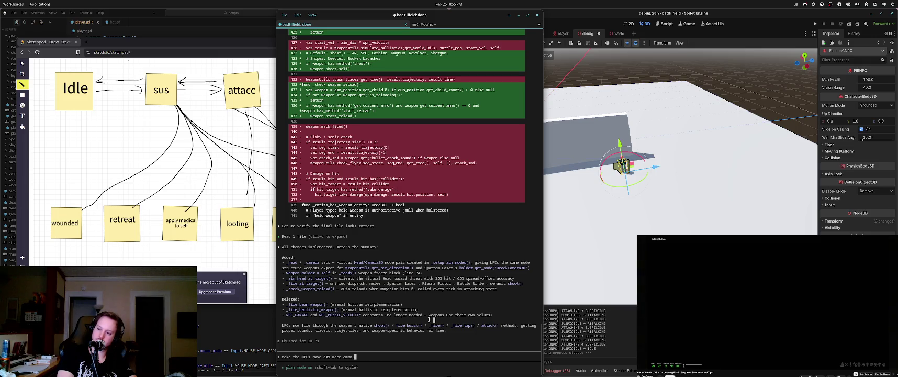
{"action": "key", "text": "Return"}
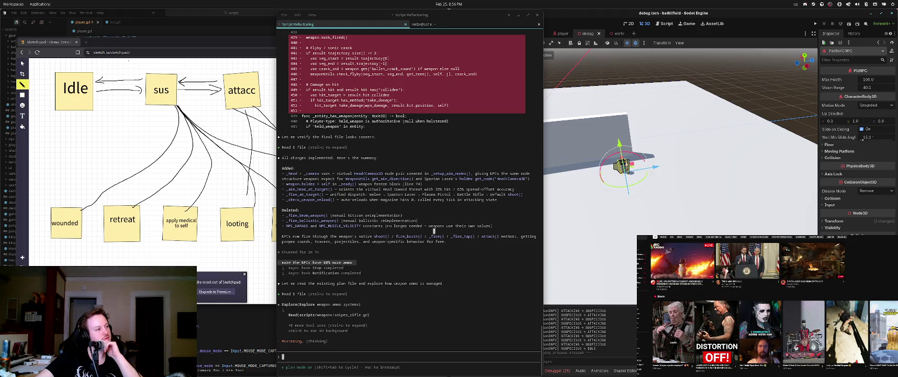
{"action": "scroll", "coordinate": [773, 307], "scroll_direction": "down", "scroll_amount": 1}
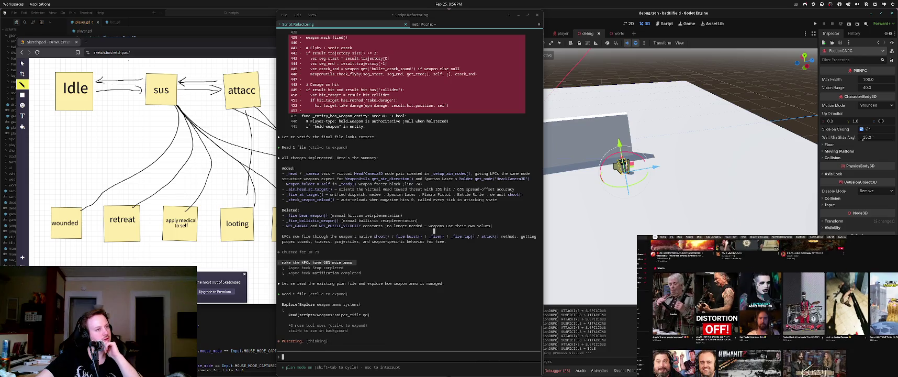
{"action": "scroll", "coordinate": [767, 306], "scroll_direction": "down", "scroll_amount": 3}
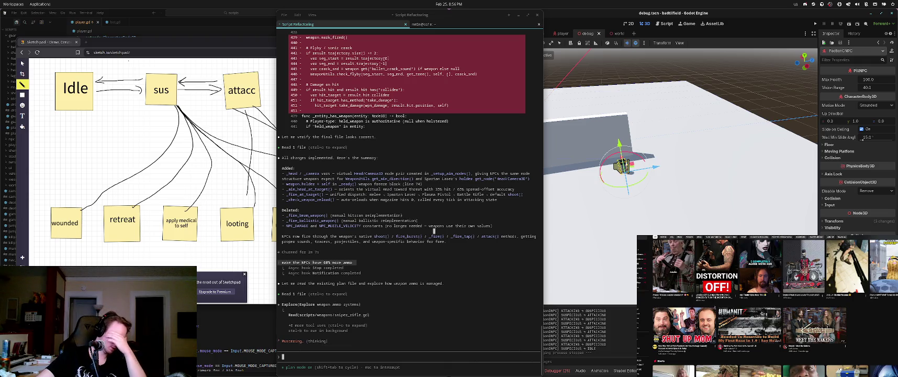
{"action": "scroll", "coordinate": [767, 306], "scroll_direction": "up", "scroll_amount": 3}
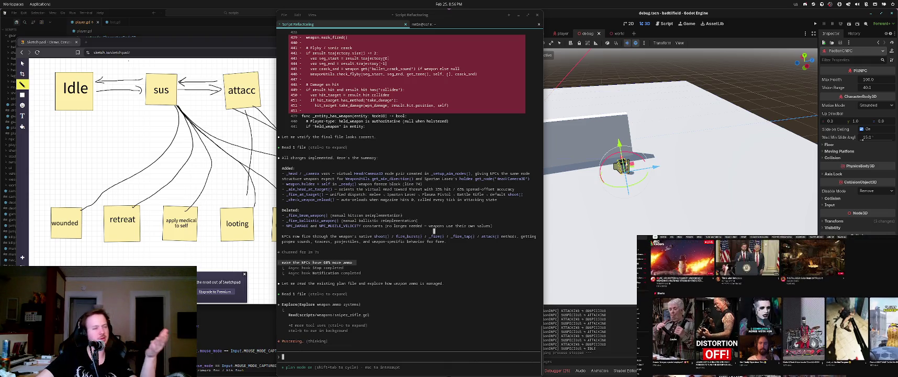
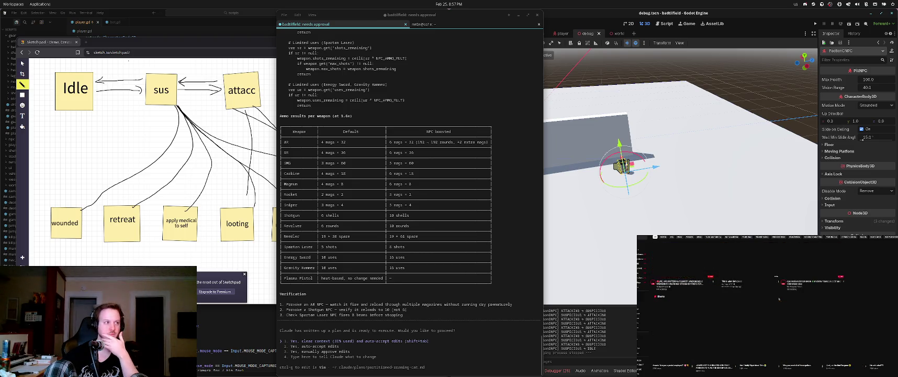
Review the NPC ammo-boost plan, including the Gravity Hammer's 15 uses, and approve it with auto-accept edits
{"action": "left_click", "coordinate": [359, 317]}
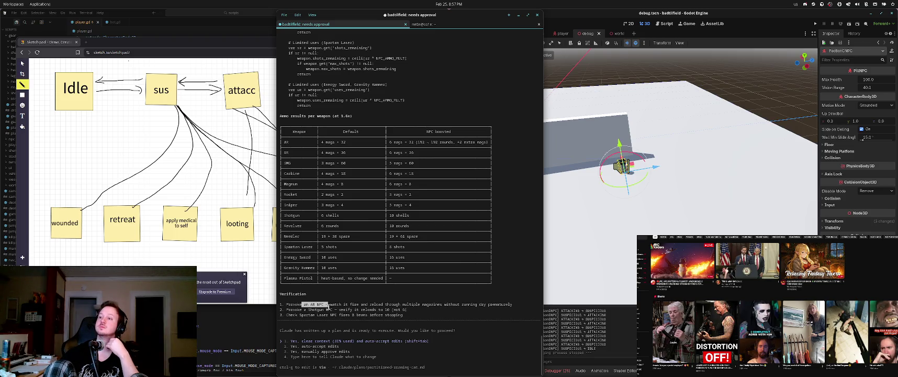
{"action": "left_click_drag", "start_coordinate": [311, 304], "coordinate": [324, 304]}
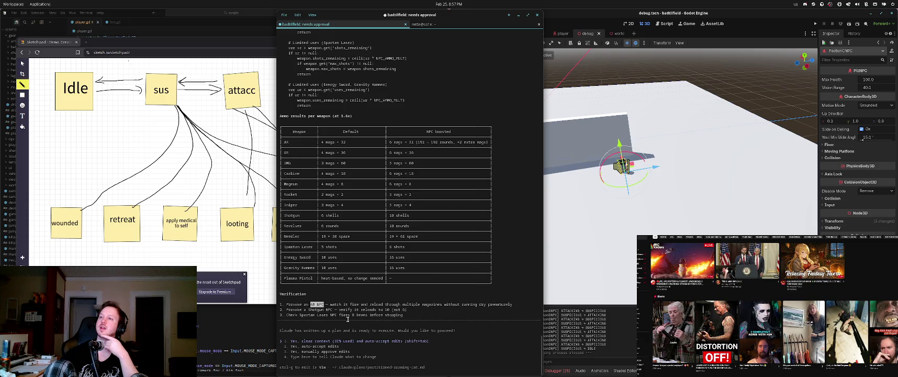
{"action": "left_click", "coordinate": [348, 318]}
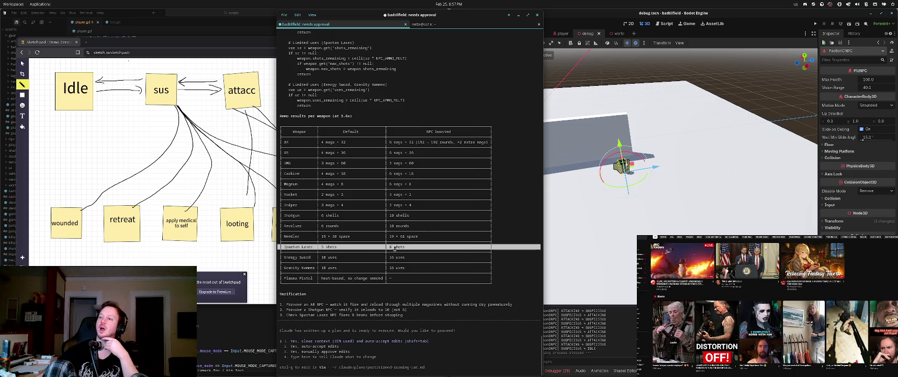
{"action": "left_click_drag", "start_coordinate": [388, 267], "coordinate": [408, 270]}
{"action": "left_click", "coordinate": [409, 270]}
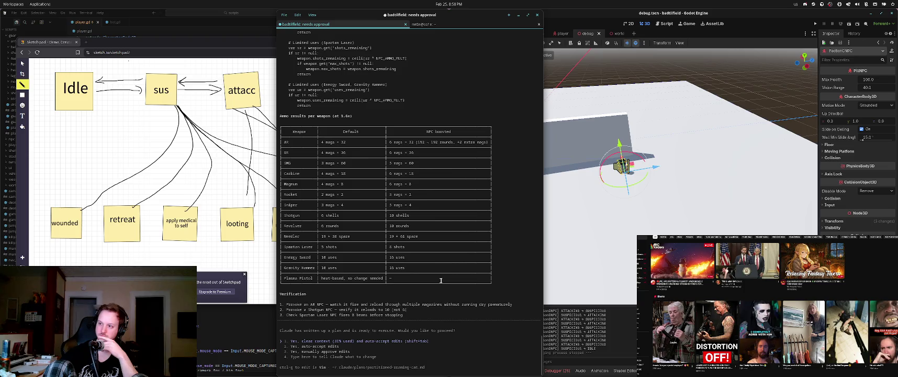
{"action": "key", "text": "Return"}
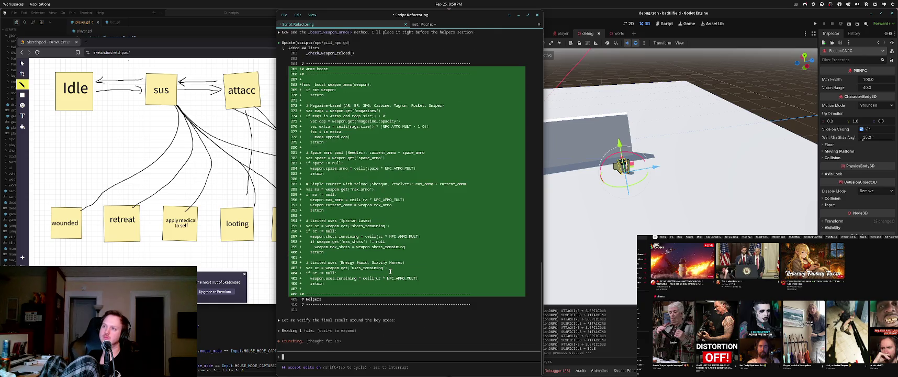
Inspect the new ammo-boost code in the pill_npc.gd diff, then switch to the Godot editor
{"action": "mouse_move", "coordinate": [325, 278]}
{"action": "left_mouse_down"}
{"action": "mouse_move", "coordinate": [304, 237]}
{"action": "mouse_move", "coordinate": [272, 59]}
{"action": "mouse_move", "coordinate": [279, 84]}
{"action": "left_mouse_up"}
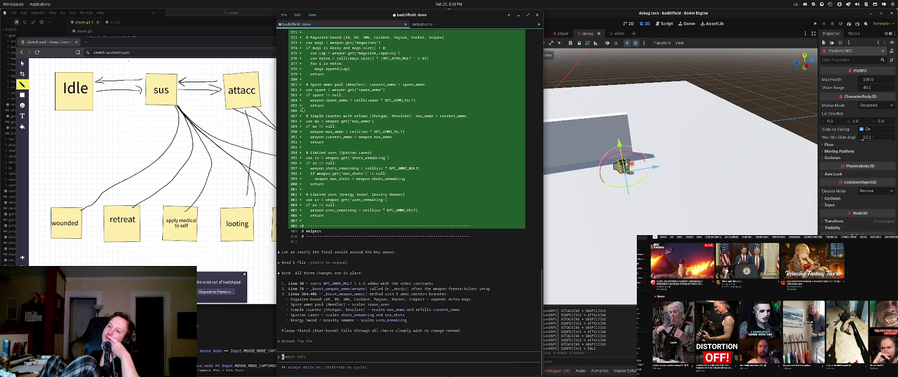
{"action": "left_click", "coordinate": [626, 302]}
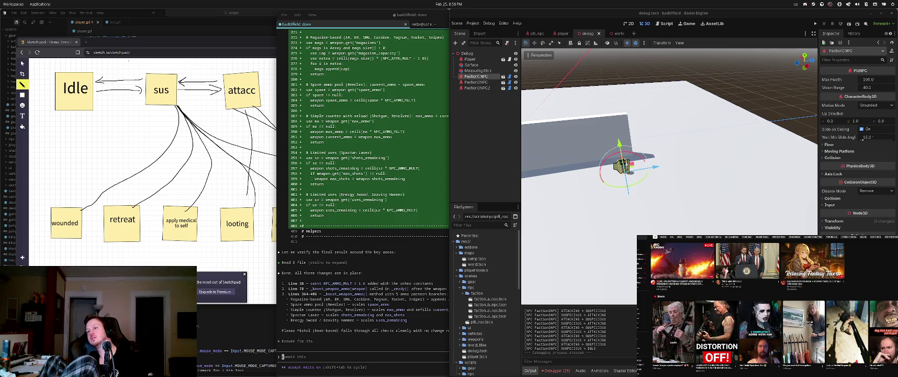
Play-test the NPC ammo changes in the battlefield debug scene, restarting once, then stop the run
{"action": "key", "text": "F5"}
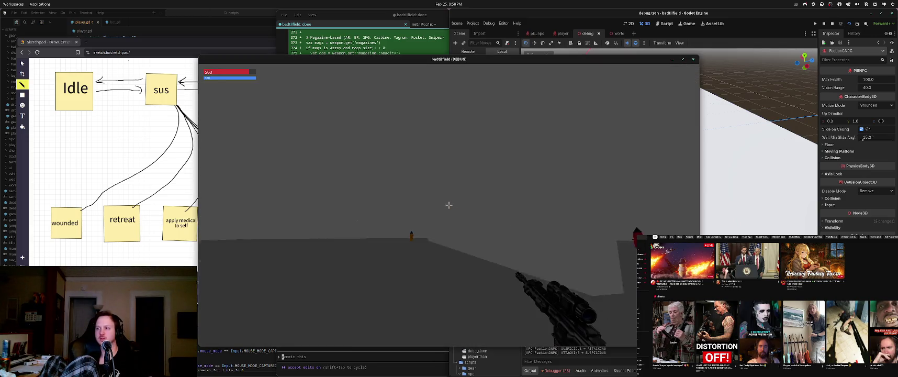
{"action": "key", "text": "w"}
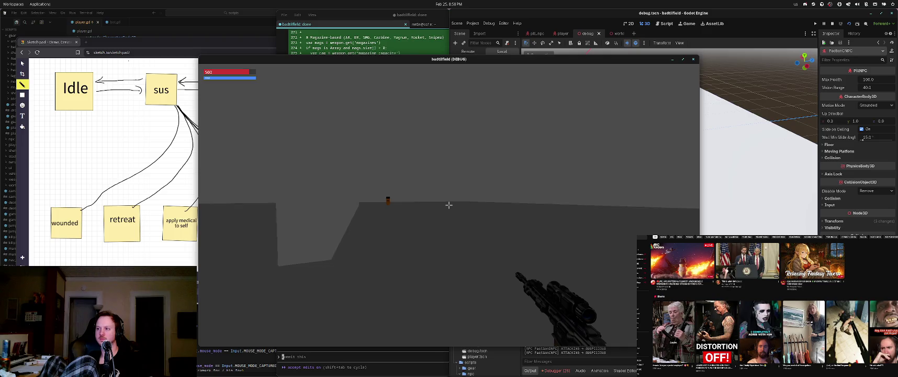
{"action": "key", "text": "F5"}
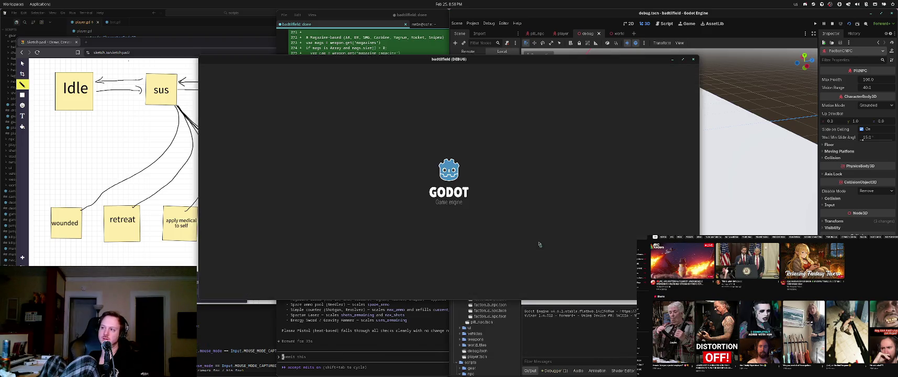
{"action": "key", "text": "w"}
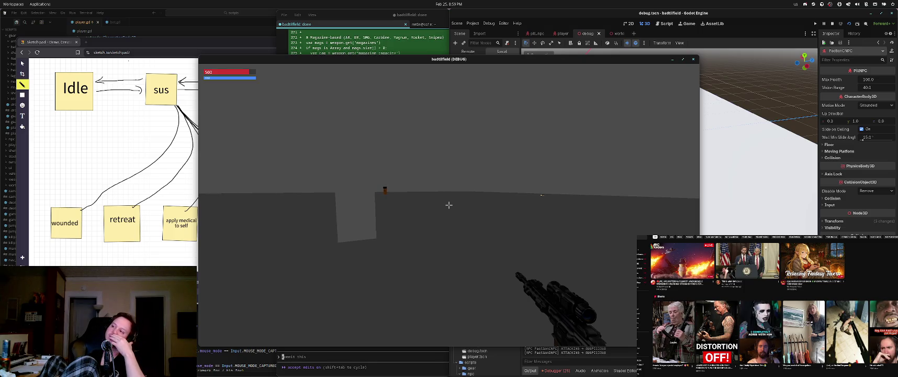
{"action": "key", "text": "F8"}
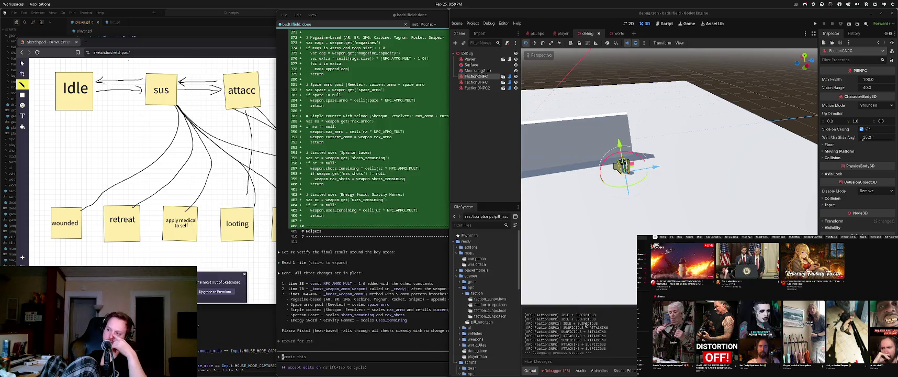
{"action": "left_click", "coordinate": [427, 316]}
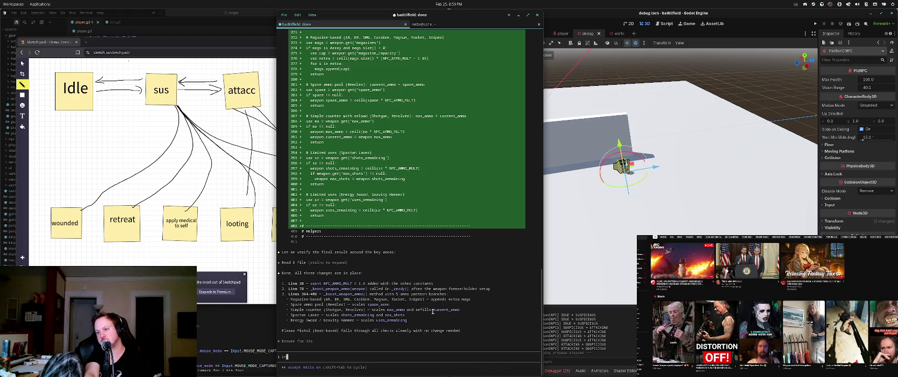
In plan mode, draft 'if the NPC is hostile/attacking and the Target dies, the NPC should'
{"action": "key", "text": "shift+Tab"}
{"action": "type", "text": "in NPC logic."}
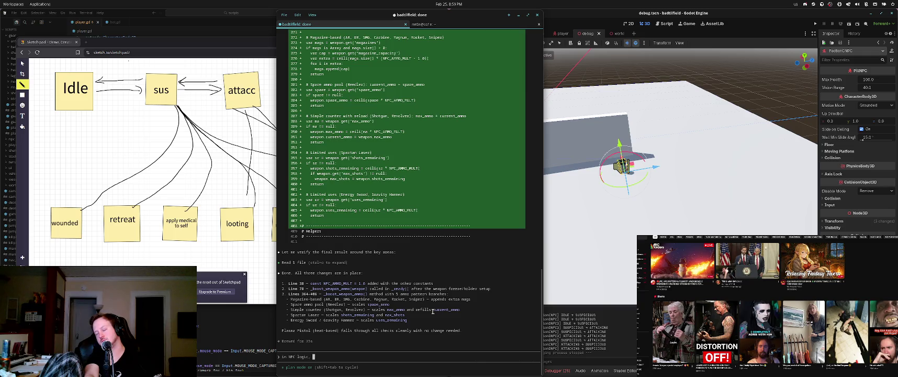
{"action": "type", "text": " afterthe Target is kil"}
{"action": "key", "text": "BackSpace"}
{"action": "key", "text": "BackSpace"}
{"action": "key", "text": "BackSpace"}
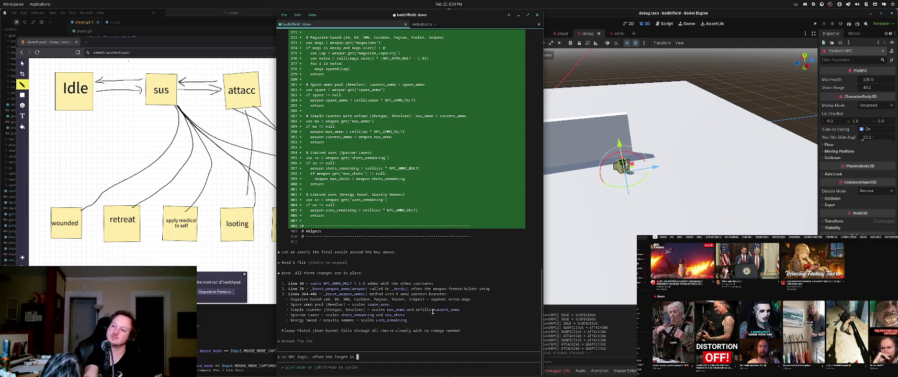
{"action": "key", "text": "BackSpace"}
{"action": "key", "text": "BackSpace"}
{"action": "key", "text": "BackSpace"}
{"action": "type", "text": "if the NPC is hostile/attack"}
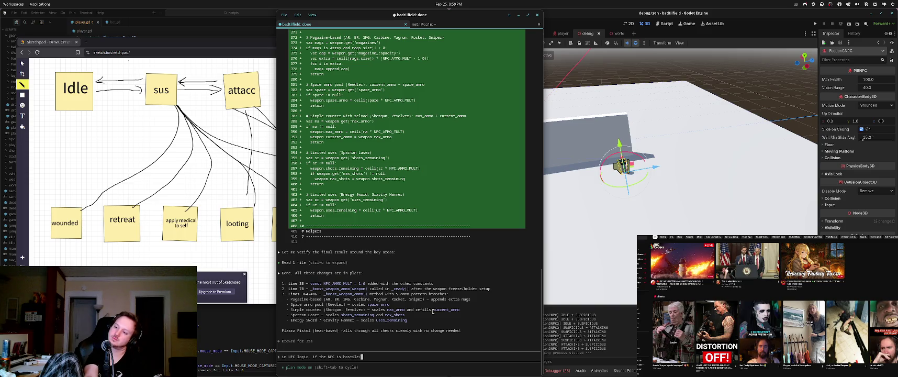
{"action": "type", "text": "ing and kills th"}
{"action": "key", "text": "BackSpace"}
{"action": "key", "text": "BackSpace"}
{"action": "key", "text": "BackSpace"}
{"action": "type", "text": "the Target "}
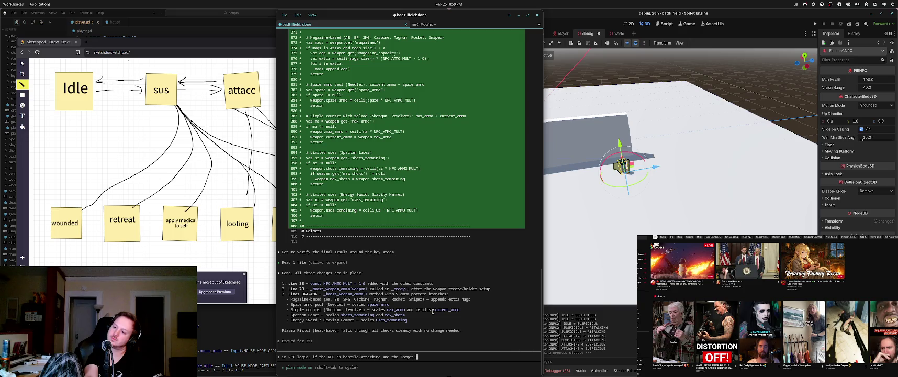
{"action": "type", "text": "dies, the NPC should"}
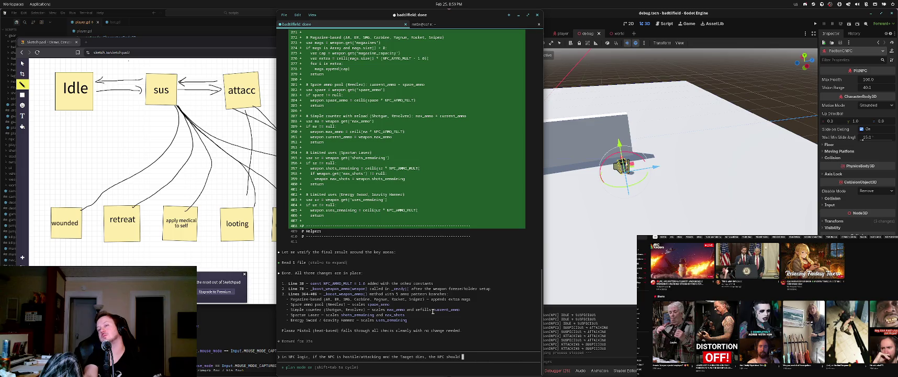
{"action": "left_click", "coordinate": [272, 183]}
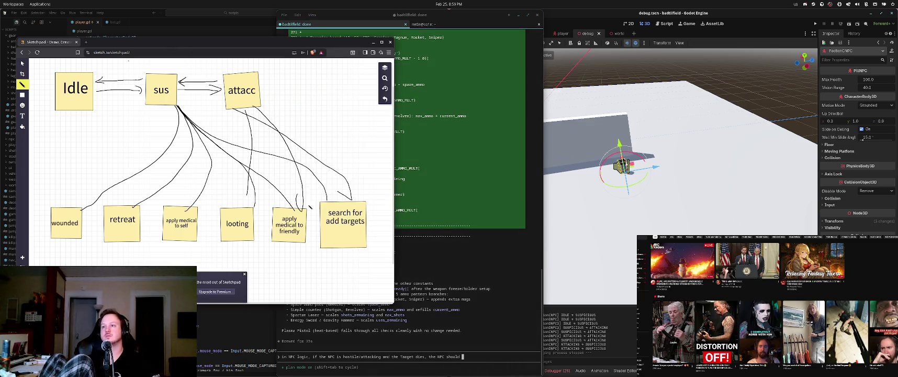
Move the Sketchpad NPC state diagram window further left, keeping the terminal in front
{"action": "left_click", "coordinate": [465, 292]}
{"action": "left_click_drag", "start_coordinate": [393, 255], "coordinate": [376, 254]}
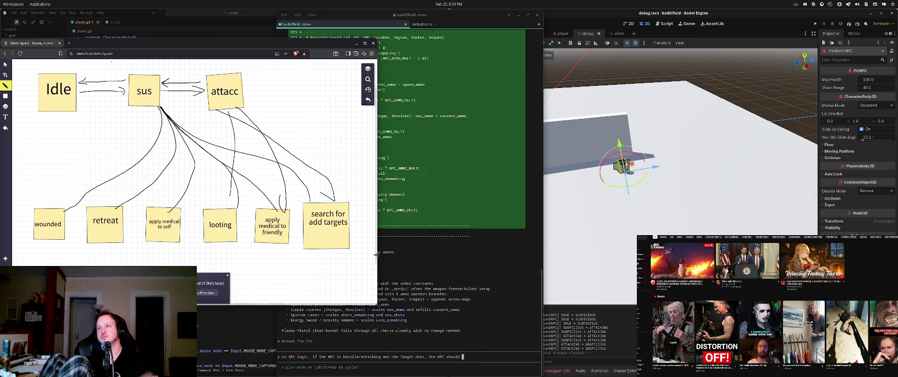
{"action": "left_click", "coordinate": [493, 324]}
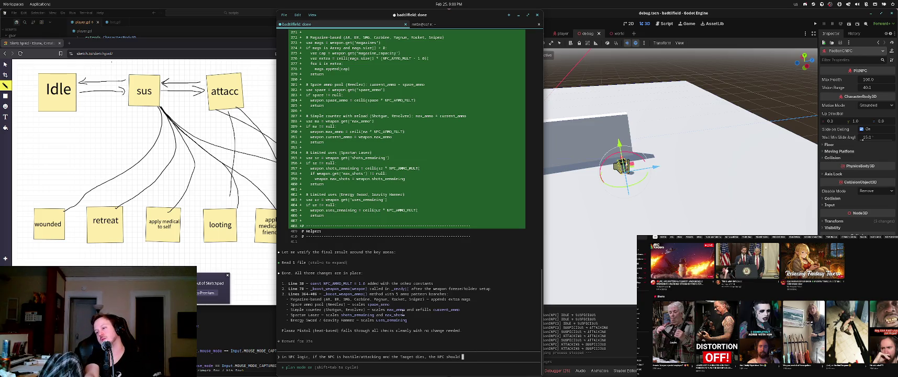
Continue the prompt: 'then: scan for targets for ~15 seconds, if no additional targets then'
{"action": "type", "text": "scan for target"}
{"action": "key", "text": "ctrl+BackSpace"}
{"action": "key", "text": "ctrl+BackSpace"}
{"action": "key", "text": "ctrl+BackSpace"}
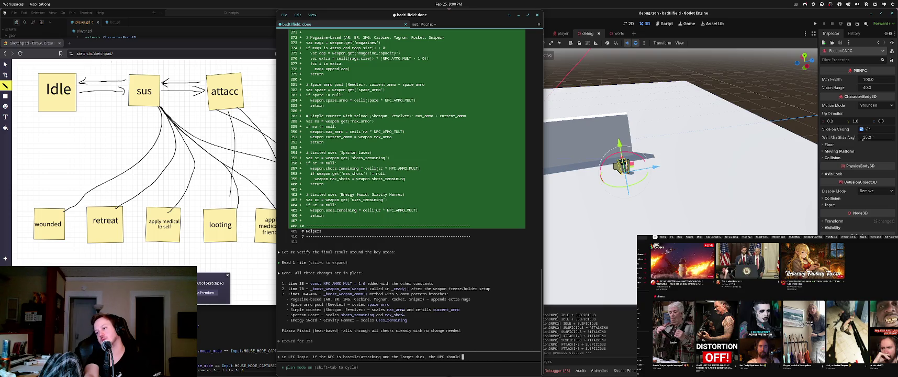
{"action": "type", "text": ", s"}
{"action": "key", "text": "BackSpace"}
{"action": "key", "text": "BackSpace"}
{"action": "key", "text": "BackSpace"}
{"action": "type", "text": "n"}
{"action": "key", "text": "BackSpace"}
{"action": "type", "text": "ther"}
{"action": "type", "text": "n: scan for "}
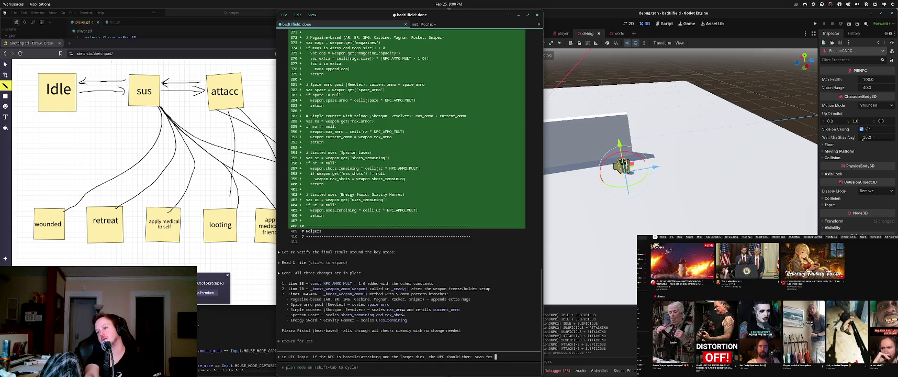
{"action": "type", "text": "targets for"}
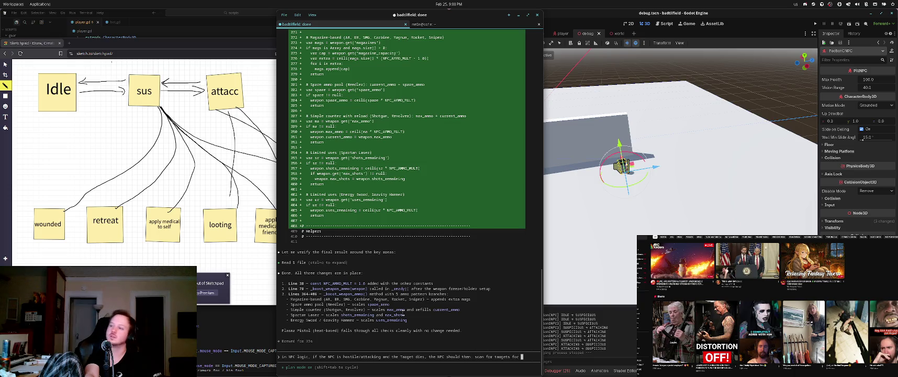
{"action": "key", "text": "BackSpace"}
{"action": "key", "text": "BackSpace"}
{"action": "key", "text": "BackSpace"}
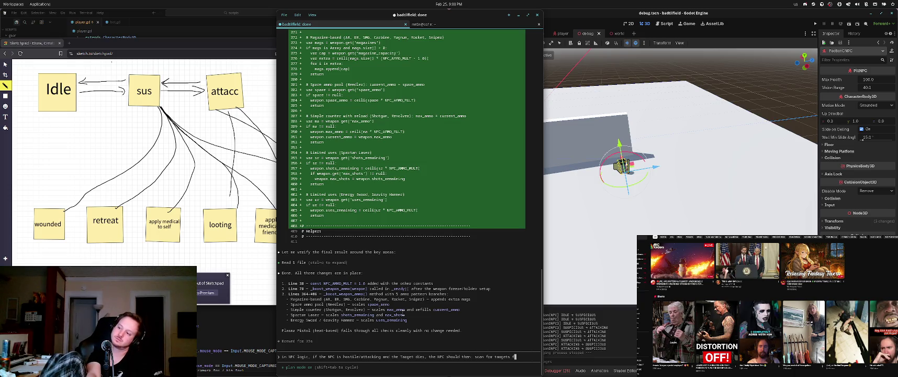
{"action": "type", "text": "for ~15 sec"}
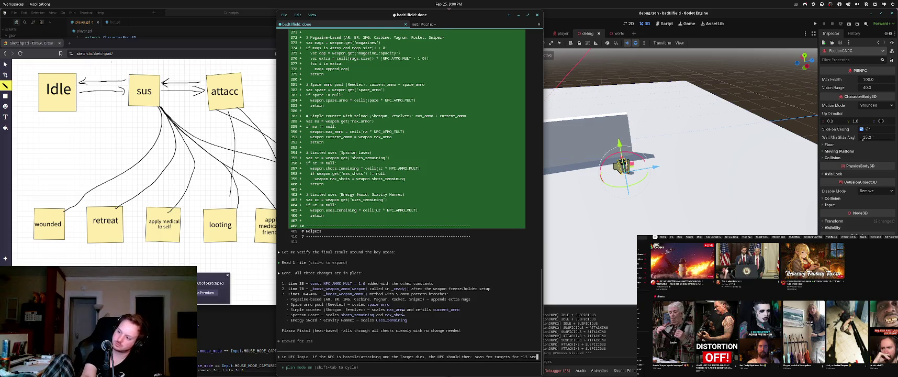
{"action": "type", "text": "onds, "}
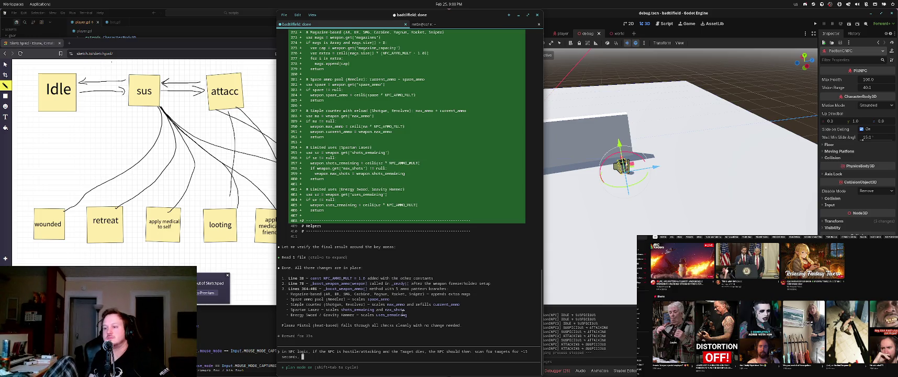
{"action": "type", "text": "if no"}
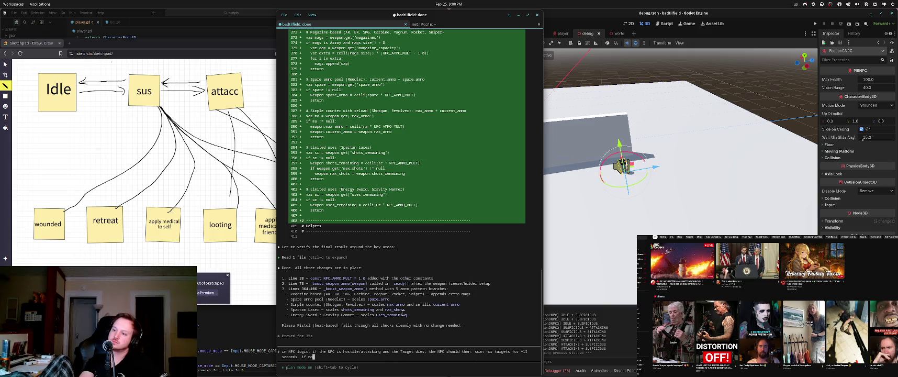
{"action": "type", "text": " additional targets then"}
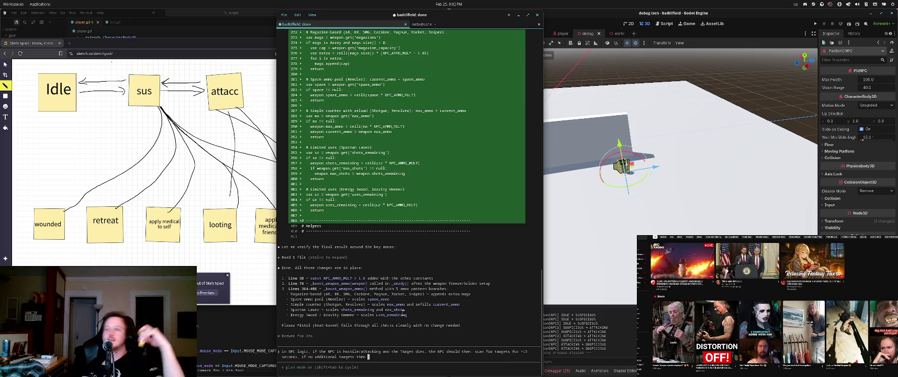
Finish the request with 'the NPC should return to their IDLE state' and submit it to Claude
{"action": "type", "text": "the e"}
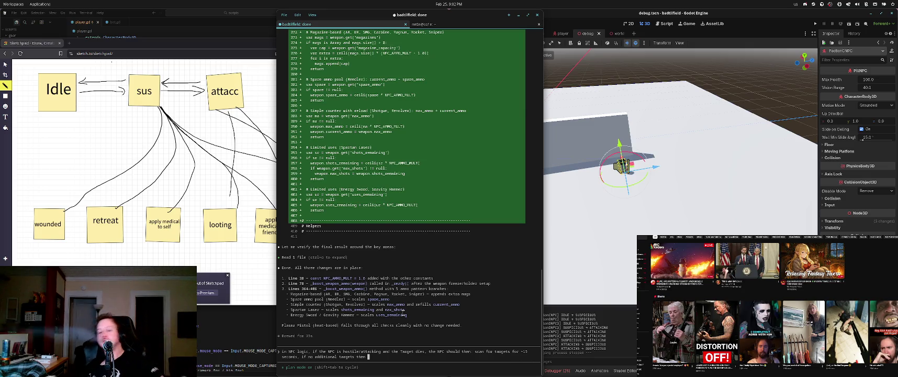
{"action": "key", "text": "BackSpace"}
{"action": "type", "text": "NPC sh"}
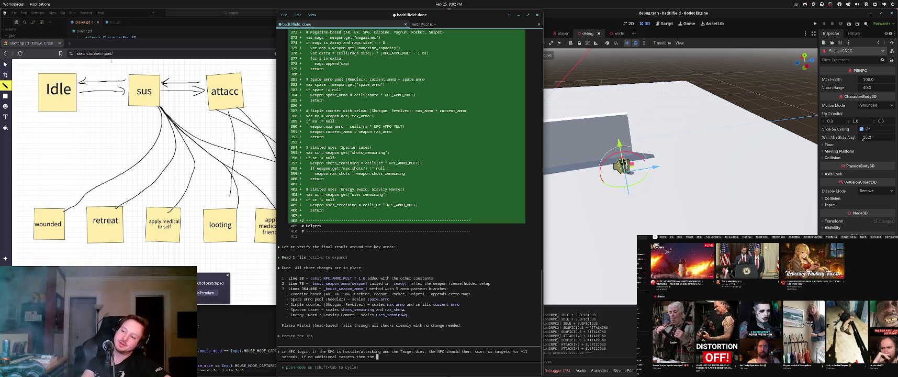
{"action": "type", "text": "ould "}
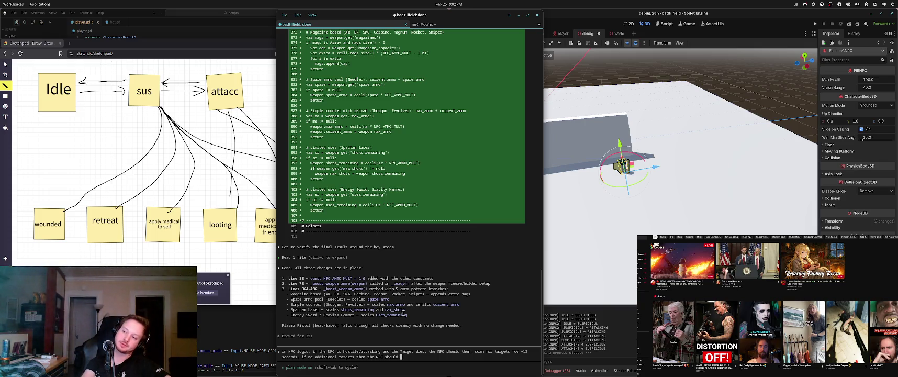
{"action": "type", "text": "return to an idle sta"}
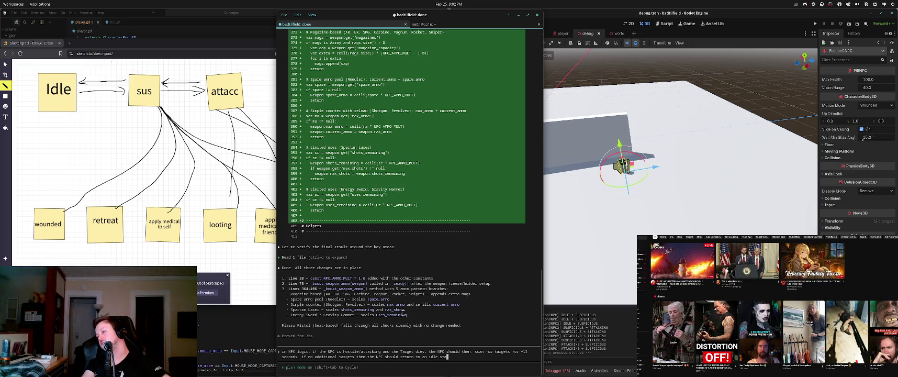
{"action": "key", "text": "BackSpace"}
{"action": "key", "text": "BackSpace"}
{"action": "key", "text": "BackSpace"}
{"action": "key", "text": "BackSpace"}
{"action": "key", "text": "BackSpace"}
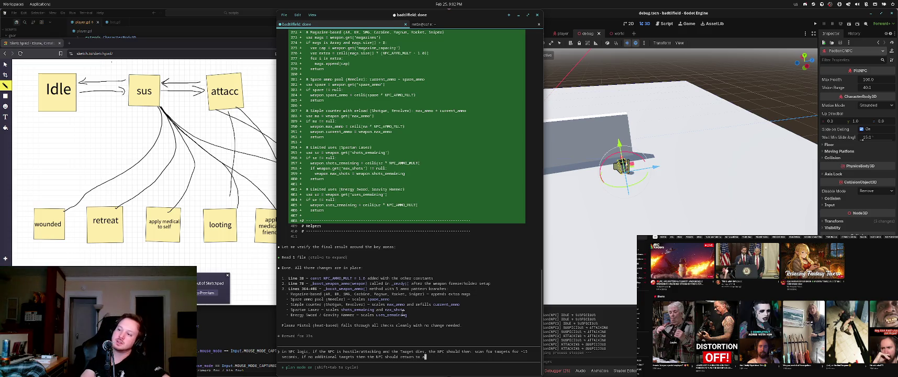
{"action": "type", "text": "their IDL"}
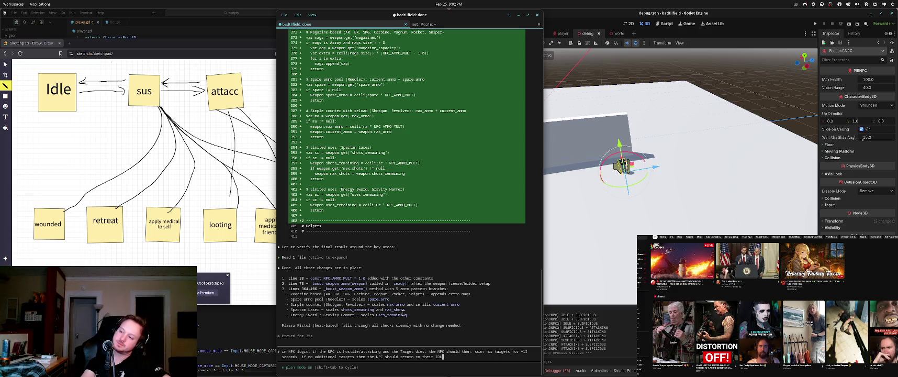
{"action": "type", "text": "E state."}
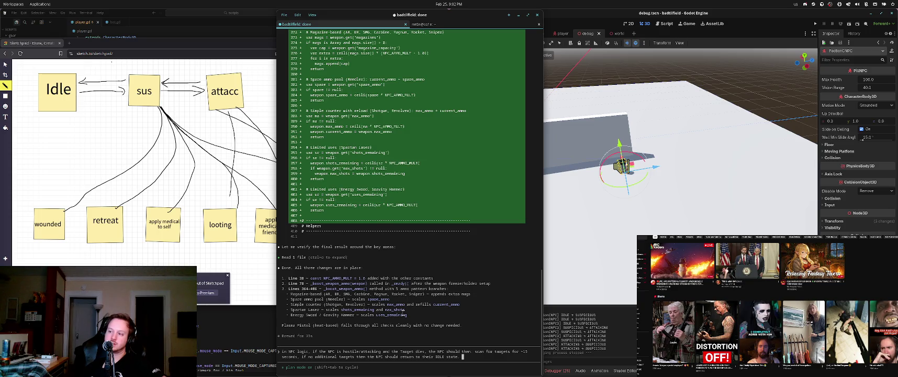
{"action": "key", "text": "Return"}
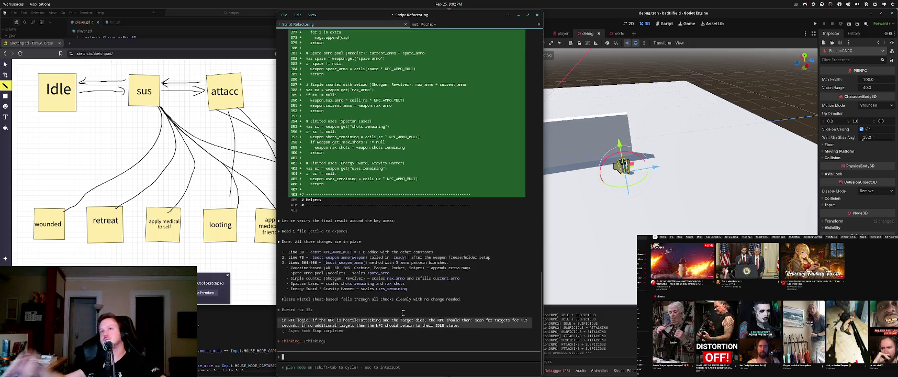
{"action": "left_click", "coordinate": [139, 40]}
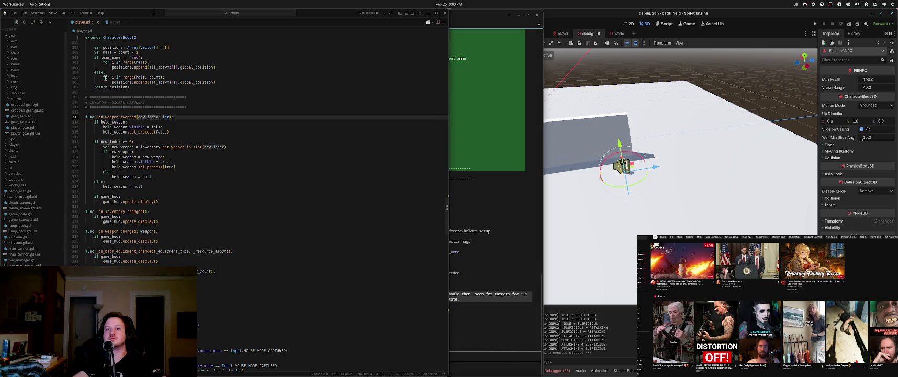
Close debug.gd, open scripts/npc/pill_npc.gd and scroll down through it
{"action": "left_click", "coordinate": [124, 23]}
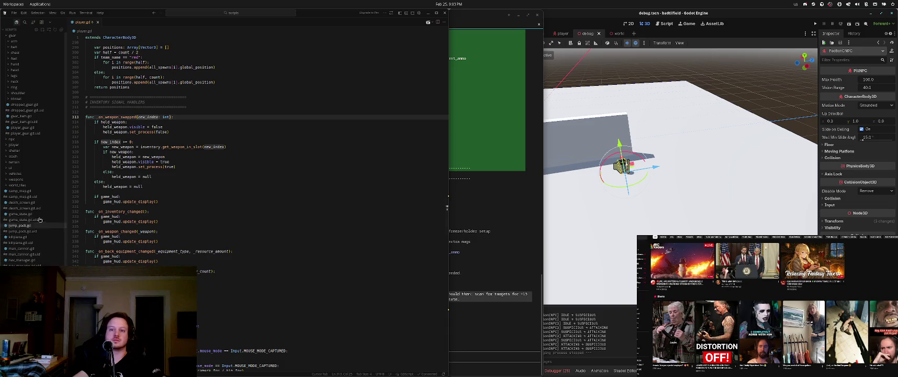
{"action": "left_click", "coordinate": [12, 139]}
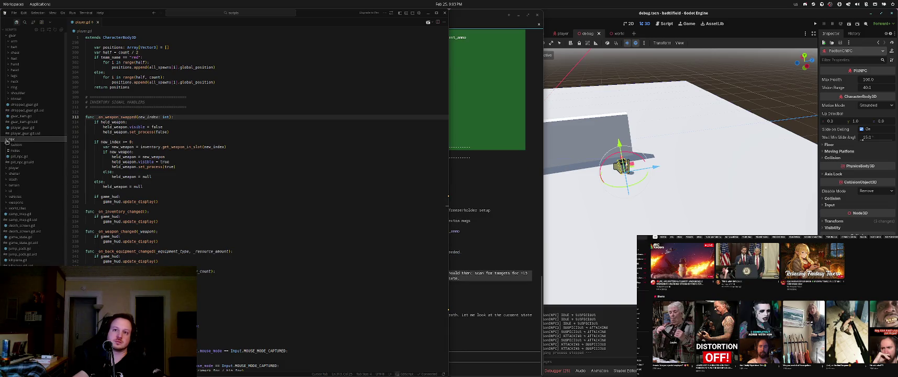
{"action": "left_click", "coordinate": [25, 157]}
{"action": "scroll", "coordinate": [181, 218], "scroll_direction": "down", "scroll_amount": 5}
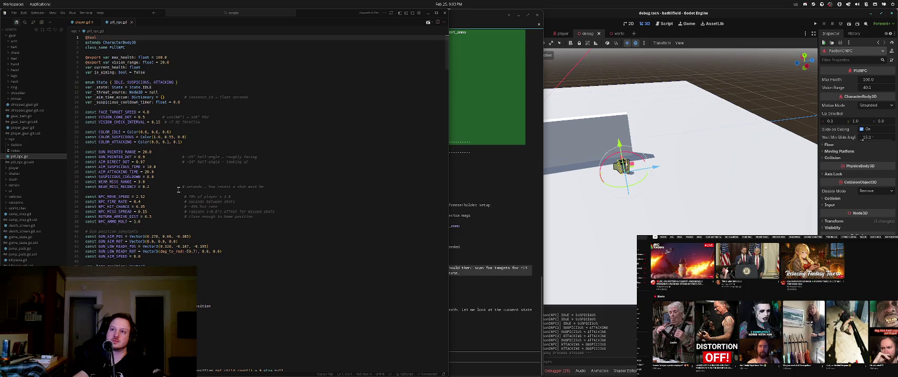
{"action": "scroll", "coordinate": [181, 218], "scroll_direction": "down", "scroll_amount": 5}
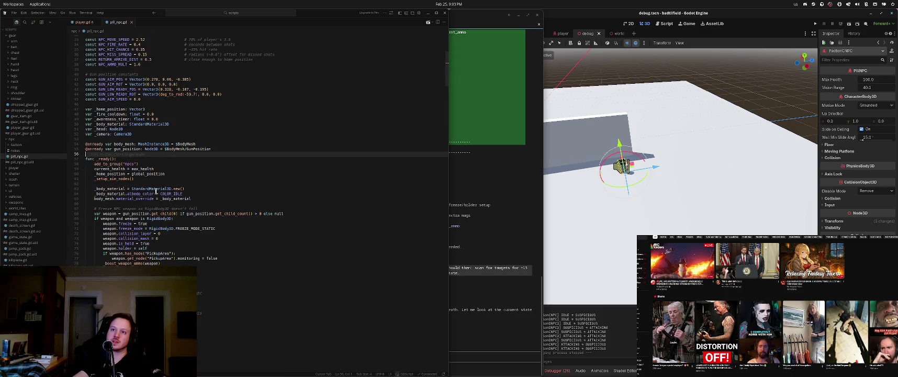
{"action": "scroll", "coordinate": [155, 204], "scroll_direction": "down", "scroll_amount": 10}
{"action": "scroll", "coordinate": [160, 202], "scroll_direction": "down", "scroll_amount": 20}
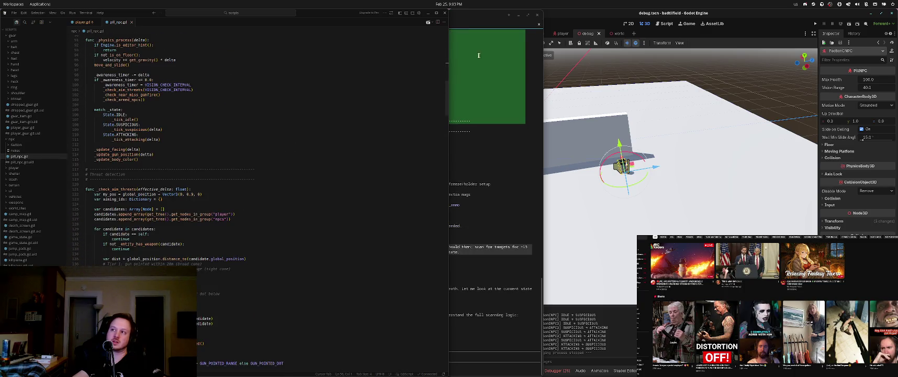
Scroll back up pill_npc.gd, selecting the line-of-sight checks and entity weapon helper code
{"action": "scroll", "coordinate": [187, 255], "scroll_direction": "up", "scroll_amount": 15}
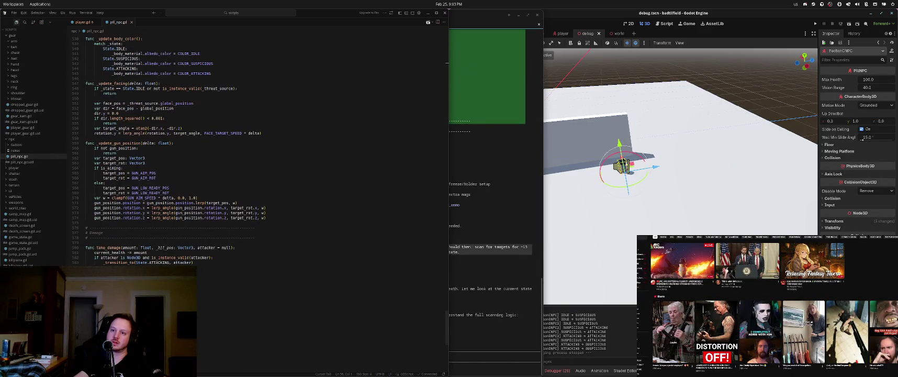
{"action": "scroll", "coordinate": [262, 157], "scroll_direction": "up", "scroll_amount": 3}
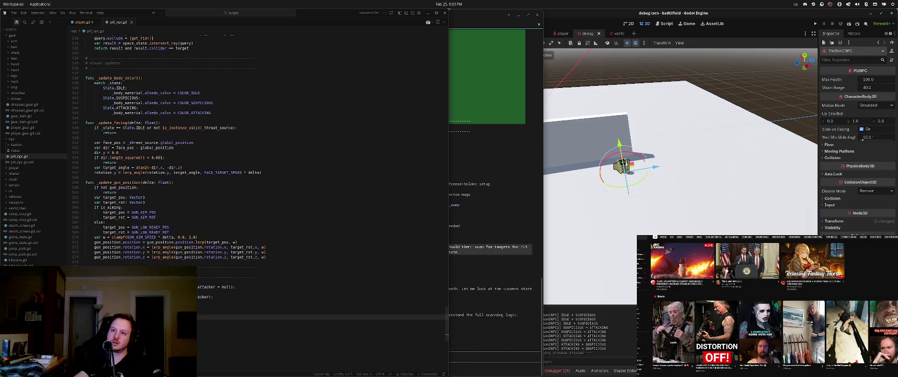
{"action": "key", "text": "Up"}
{"action": "key", "text": "Up"}
{"action": "key", "text": "Up"}
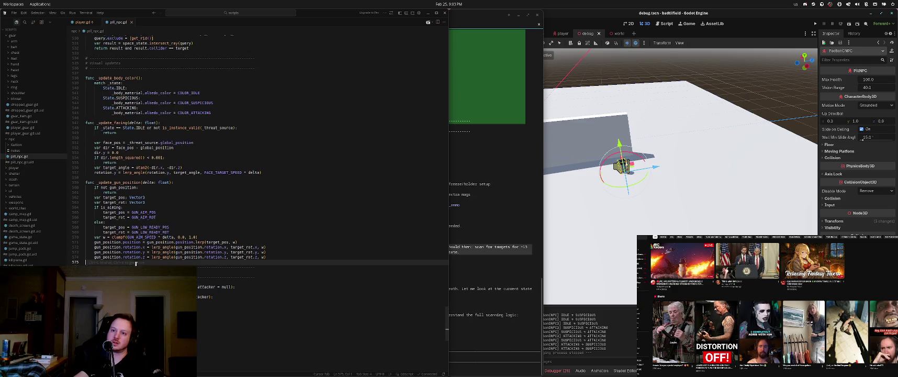
{"action": "scroll", "coordinate": [260, 186], "scroll_direction": "up", "scroll_amount": 3}
{"action": "scroll", "coordinate": [260, 186], "scroll_direction": "up", "scroll_amount": 6}
{"action": "key", "text": "Up"}
{"action": "key", "text": "Up"}
{"action": "key", "text": "Up"}
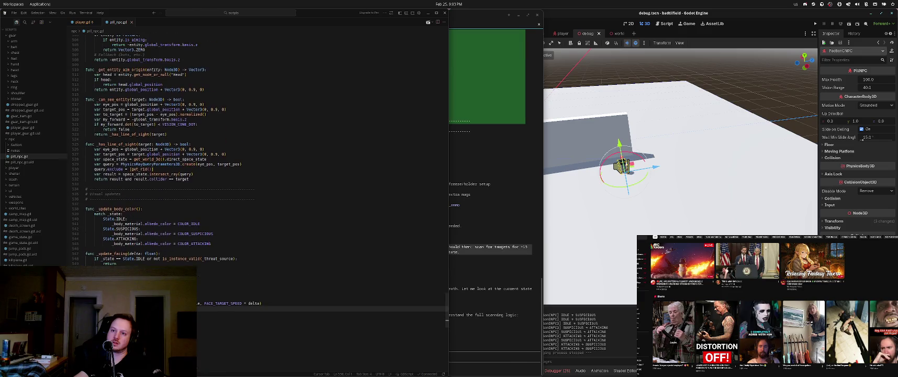
{"action": "scroll", "coordinate": [106, 247], "scroll_direction": "up", "scroll_amount": 2}
{"action": "key", "text": "Up"}
{"action": "key", "text": "Up"}
{"action": "key", "text": "Up"}
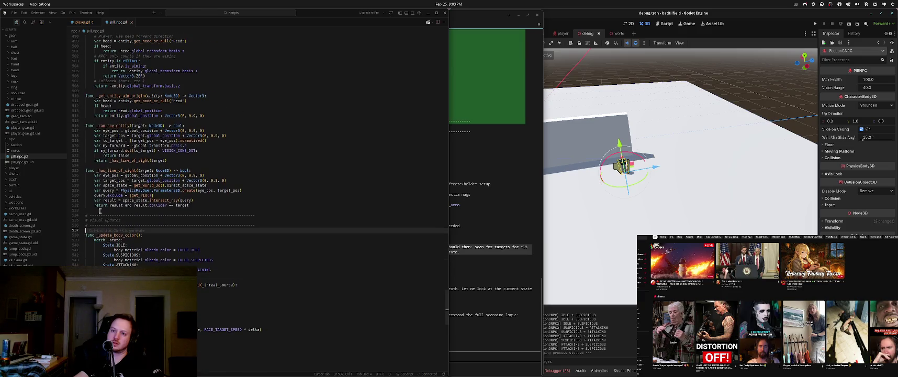
{"action": "scroll", "coordinate": [102, 222], "scroll_direction": "up", "scroll_amount": 4}
{"action": "scroll", "coordinate": [108, 221], "scroll_direction": "up", "scroll_amount": 3}
{"action": "key", "text": "Up"}
{"action": "key", "text": "Up"}
{"action": "key", "text": "Up"}
{"action": "scroll", "coordinate": [100, 194], "scroll_direction": "up", "scroll_amount": 3}
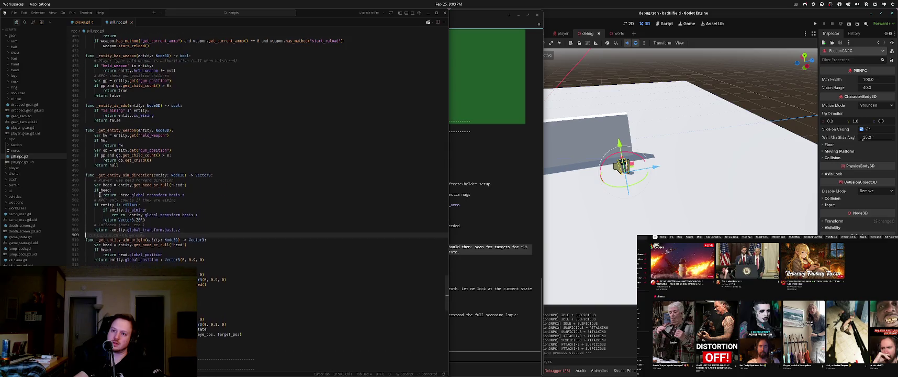
{"action": "mouse_move", "coordinate": [120, 166]}
{"action": "left_mouse_down"}
{"action": "mouse_move", "coordinate": [93, 165]}
{"action": "mouse_move", "coordinate": [73, 130]}
{"action": "left_mouse_up"}
{"action": "scroll", "coordinate": [76, 136], "scroll_direction": "up", "scroll_amount": 4}
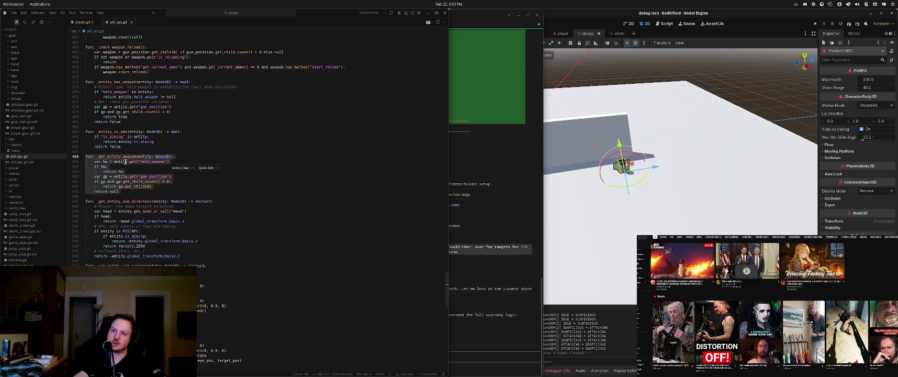
{"action": "left_click_drag", "start_coordinate": [122, 173], "coordinate": [56, 156]}
{"action": "scroll", "coordinate": [112, 164], "scroll_direction": "up", "scroll_amount": 3}
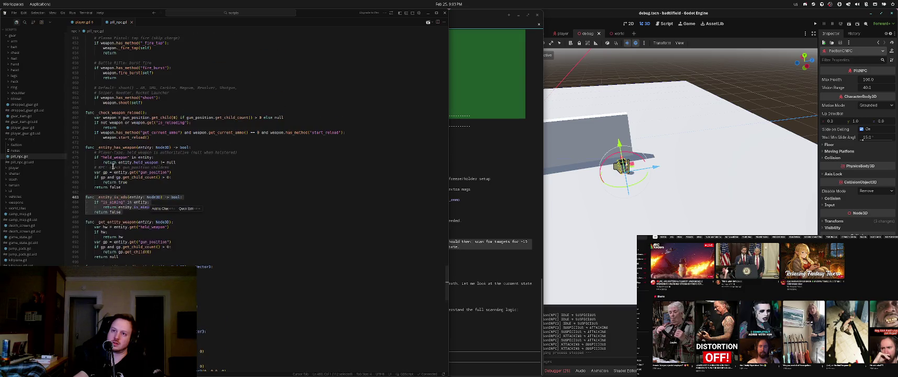
{"action": "left_click_drag", "start_coordinate": [107, 189], "coordinate": [88, 147]}
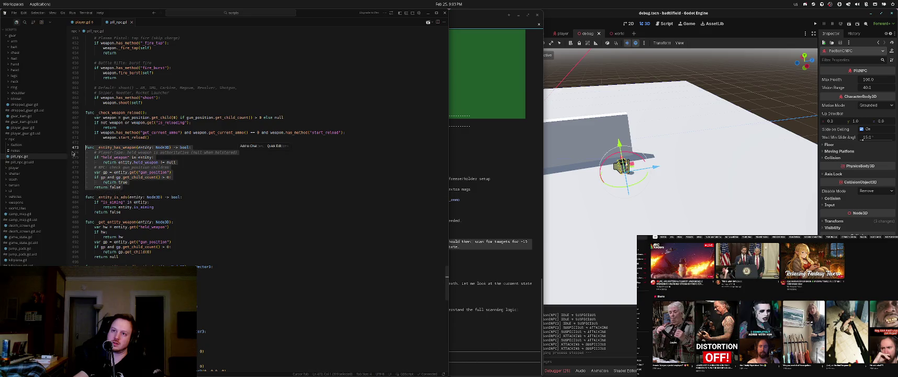
{"action": "scroll", "coordinate": [92, 155], "scroll_direction": "up", "scroll_amount": 2}
{"action": "left_click_drag", "start_coordinate": [151, 164], "coordinate": [86, 139]}
{"action": "scroll", "coordinate": [113, 188], "scroll_direction": "up", "scroll_amount": 4}
{"action": "mouse_move", "coordinate": [113, 187]}
{"action": "left_mouse_down"}
{"action": "mouse_move", "coordinate": [74, 128]}
{"action": "mouse_move", "coordinate": [74, 99]}
{"action": "left_mouse_up"}
{"action": "scroll", "coordinate": [73, 128], "scroll_direction": "up", "scroll_amount": 6}
{"action": "scroll", "coordinate": [74, 98], "scroll_direction": "up", "scroll_amount": 1}
{"action": "scroll", "coordinate": [84, 97], "scroll_direction": "up", "scroll_amount": 3}
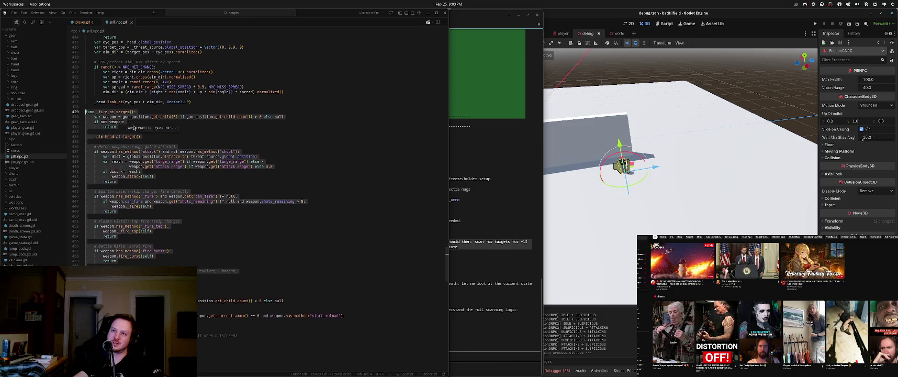
{"action": "mouse_move", "coordinate": [95, 129]}
{"action": "left_mouse_down"}
{"action": "mouse_move", "coordinate": [74, 128]}
{"action": "mouse_move", "coordinate": [72, 70]}
{"action": "left_mouse_up"}
{"action": "scroll", "coordinate": [70, 95], "scroll_direction": "up", "scroll_amount": 1}
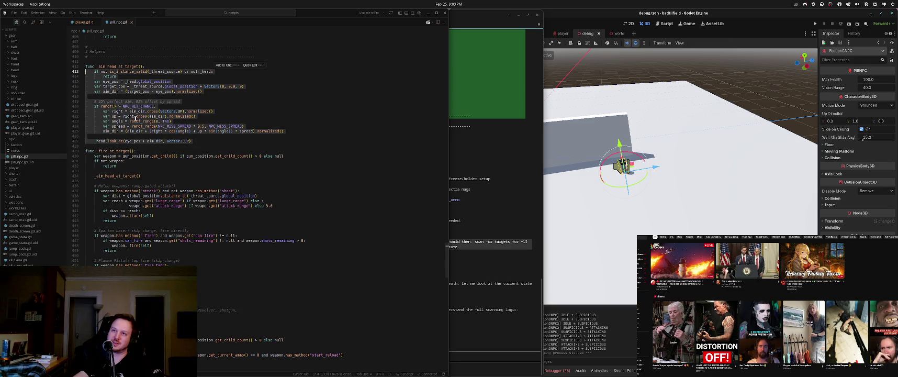
Clear the selection of the aim code and skim the script again
{"action": "left_click", "coordinate": [118, 147]}
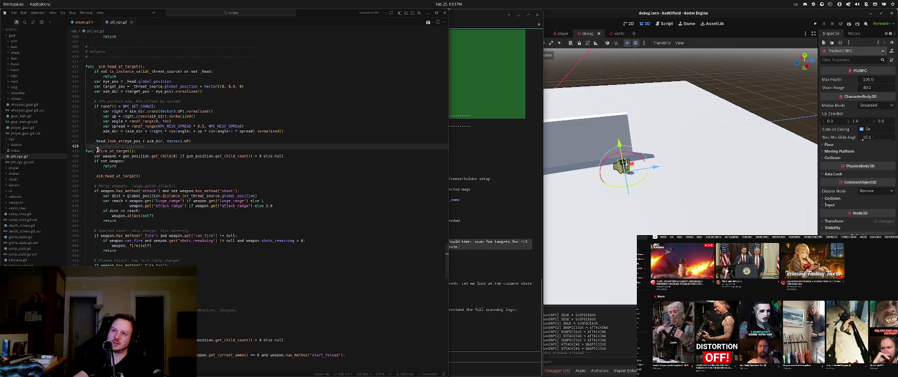
{"action": "scroll", "coordinate": [99, 149], "scroll_direction": "down", "scroll_amount": 15}
{"action": "scroll", "coordinate": [32, 207], "scroll_direction": "down", "scroll_amount": 1}
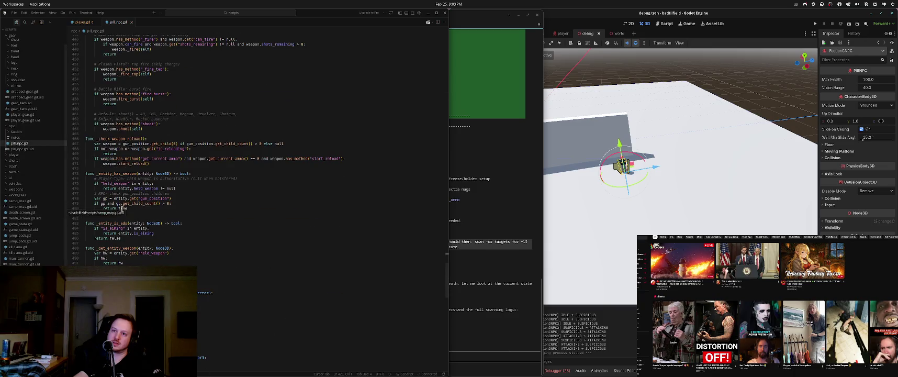
{"action": "scroll", "coordinate": [121, 208], "scroll_direction": "down", "scroll_amount": 3}
{"action": "scroll", "coordinate": [32, 207], "scroll_direction": "up", "scroll_amount": 1}
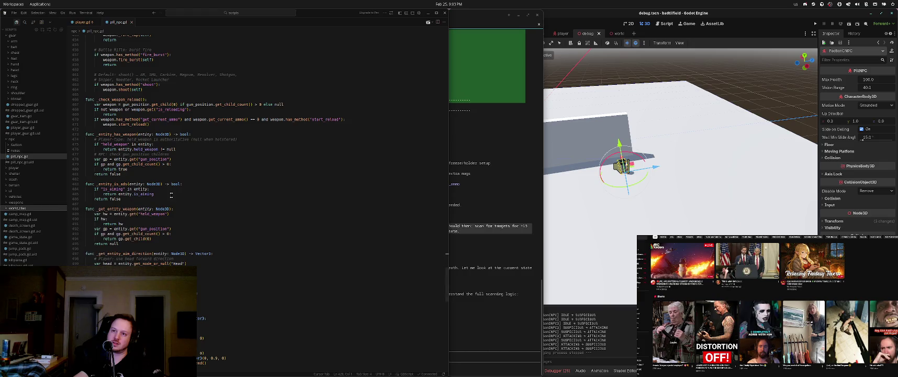
{"action": "left_click", "coordinate": [133, 204]}
{"action": "left_click", "coordinate": [462, 234]}
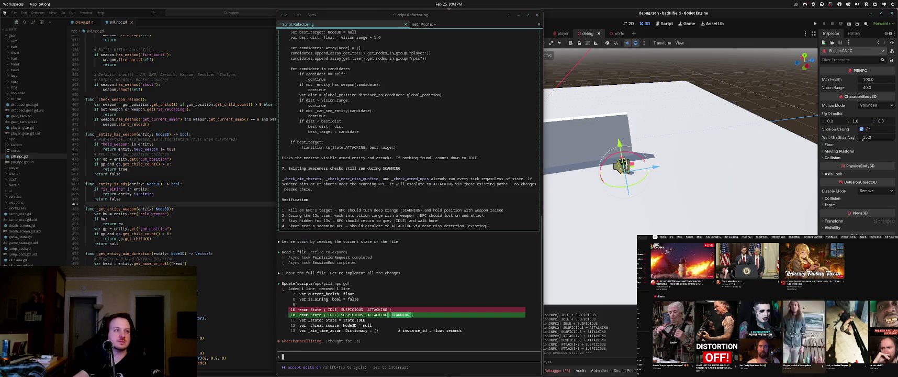
Play the guitars short from the video feed while Claude Code adds the SCANNING state
{"action": "left_click", "coordinate": [804, 314]}
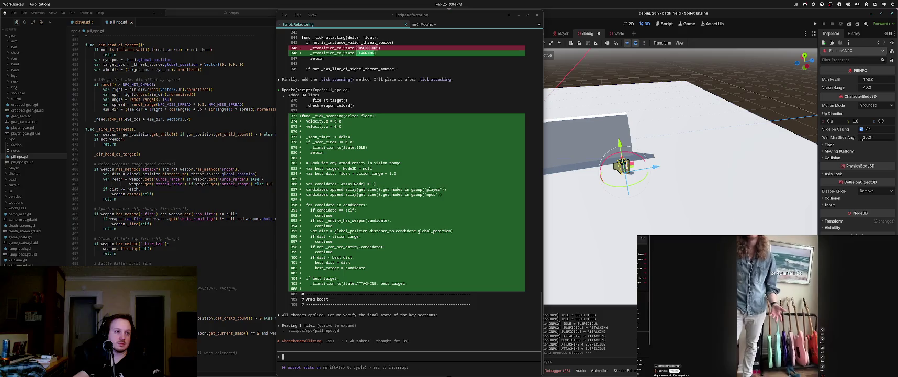
Browse the video home feed and start a video while Claude finishes the 15-second scanning edits
{"action": "left_click", "coordinate": [671, 245]}
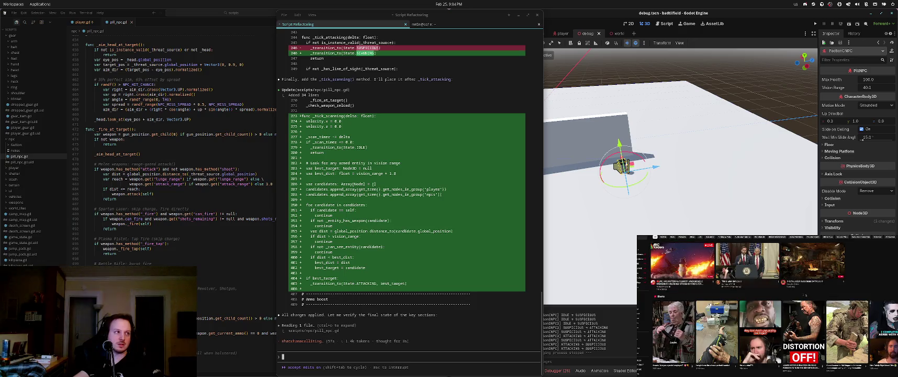
{"action": "scroll", "coordinate": [882, 329], "scroll_direction": "down", "scroll_amount": 2}
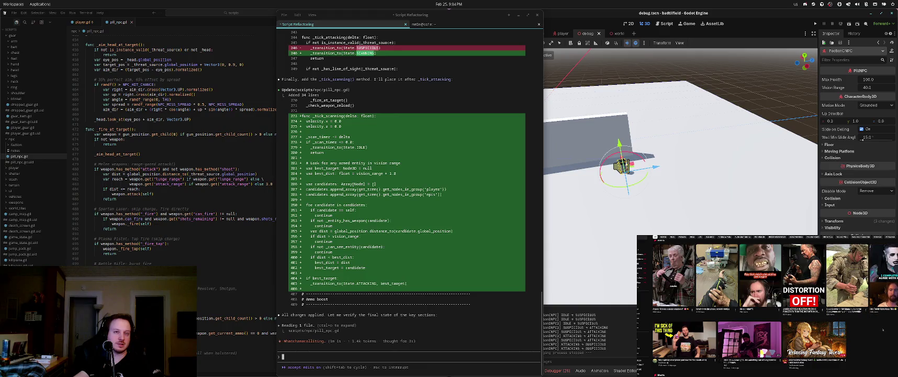
{"action": "scroll", "coordinate": [882, 329], "scroll_direction": "down", "scroll_amount": 1}
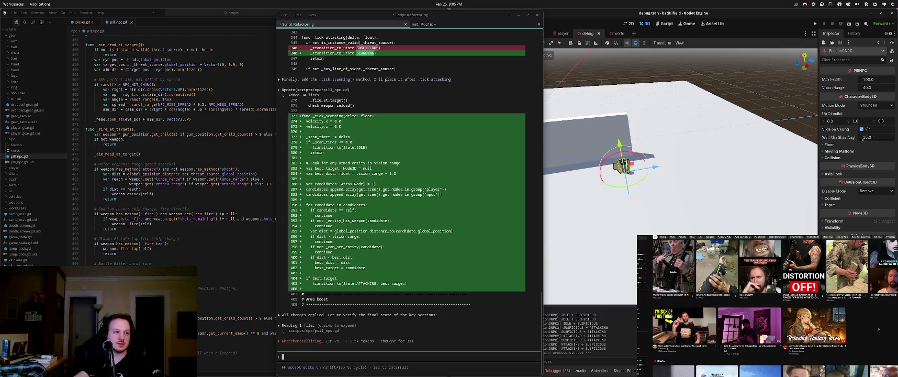
{"action": "left_click", "coordinate": [776, 313]}
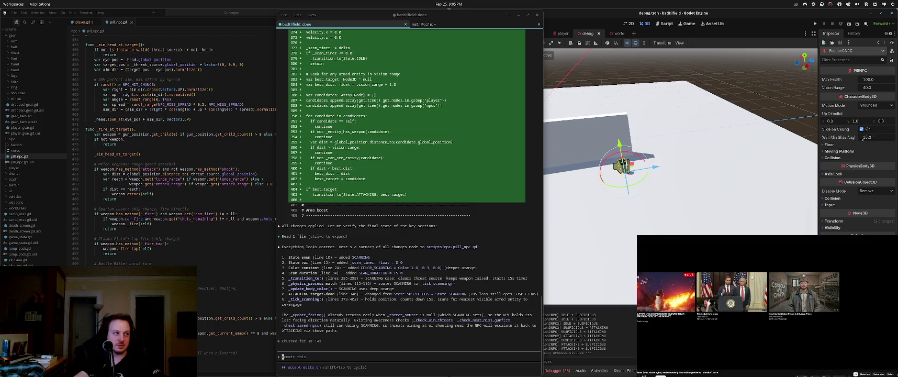
{"action": "left_click", "coordinate": [862, 139]}
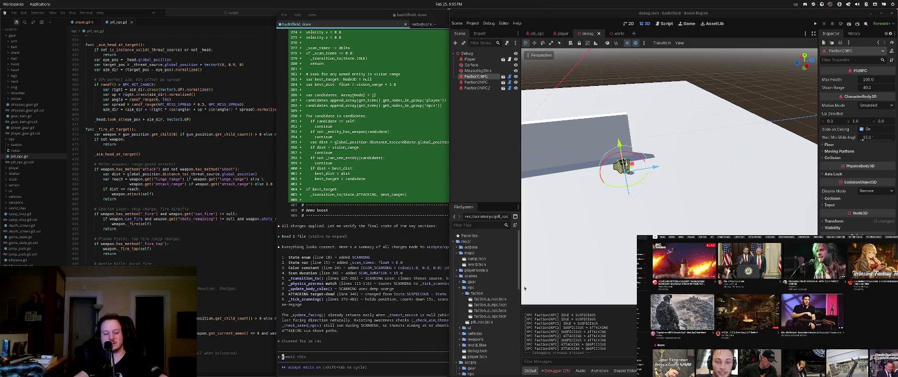
Play-test the debug scene, backing away from and approaching the NPC with the Assault Rifle equipped
{"action": "key", "text": "F5"}
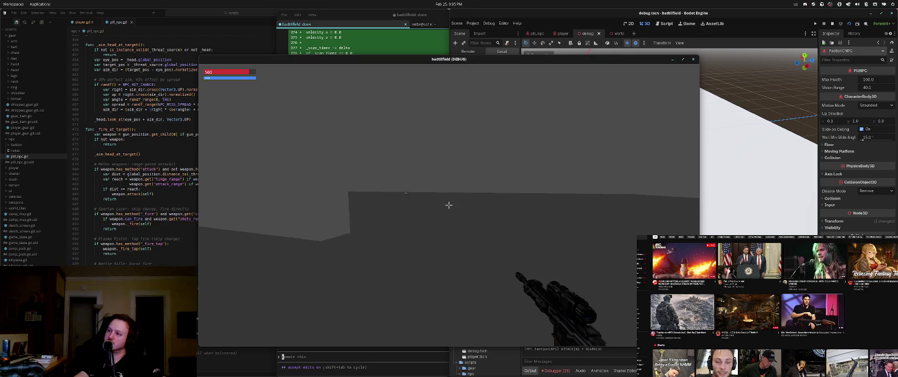
{"action": "key", "text": "1"}
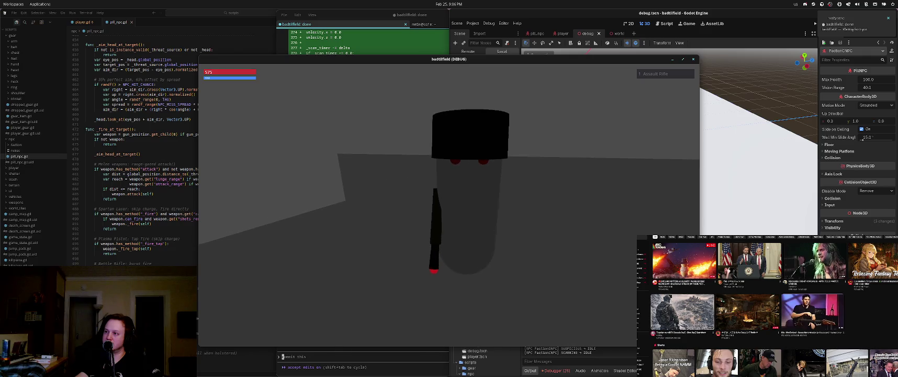
{"action": "key", "text": "1"}
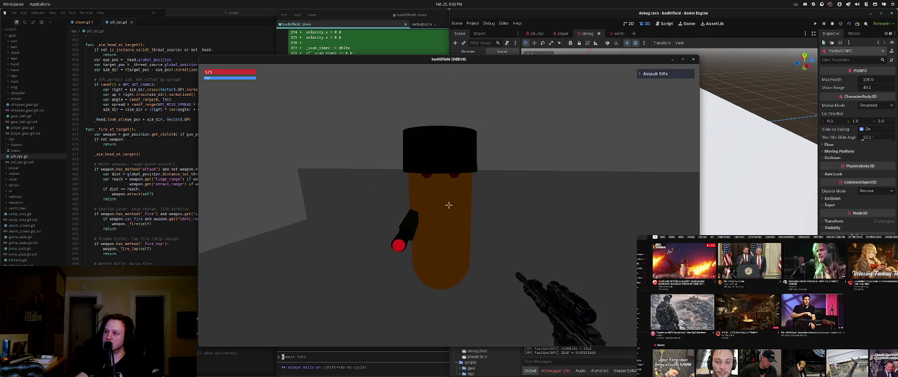
{"action": "key", "text": "s"}
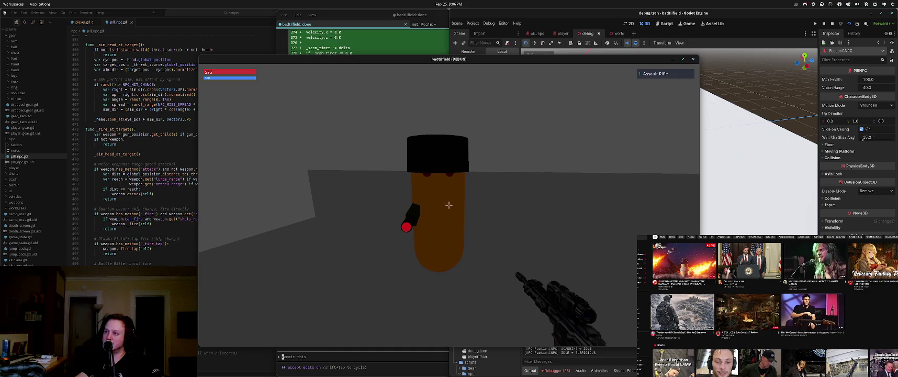
{"action": "key", "text": "s"}
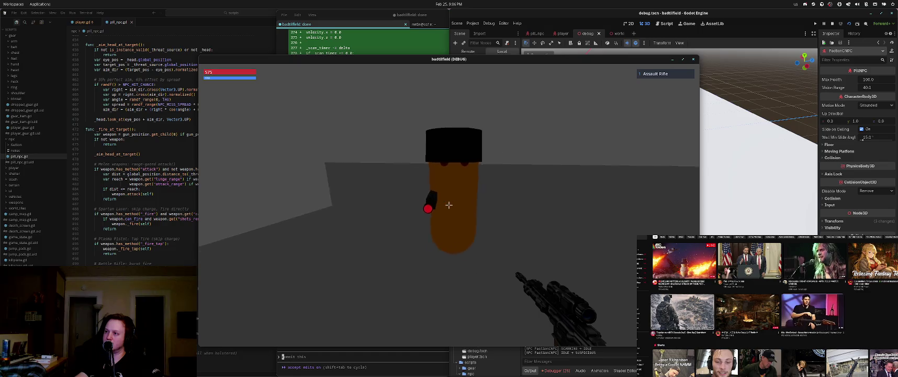
{"action": "key", "text": "w"}
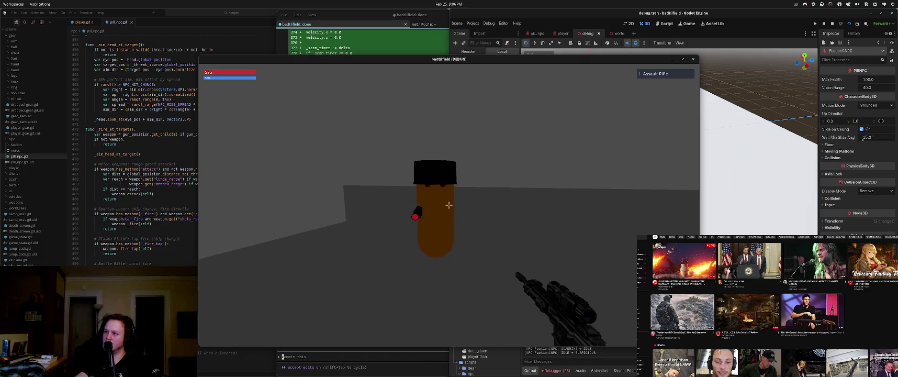
{"action": "key", "text": "w"}
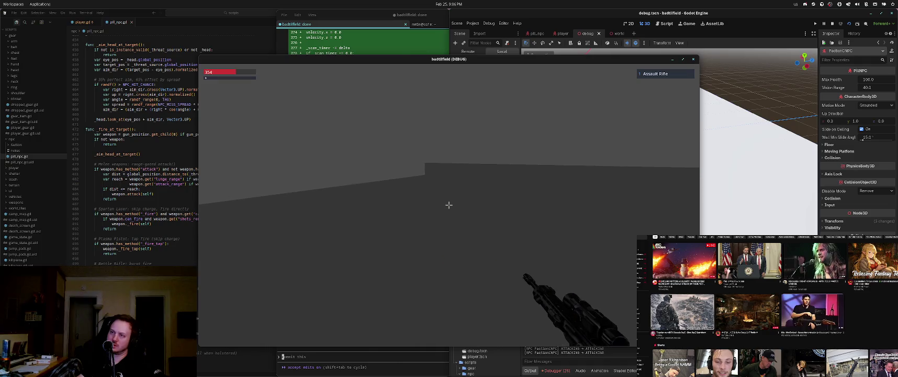
{"action": "key", "text": "F8"}
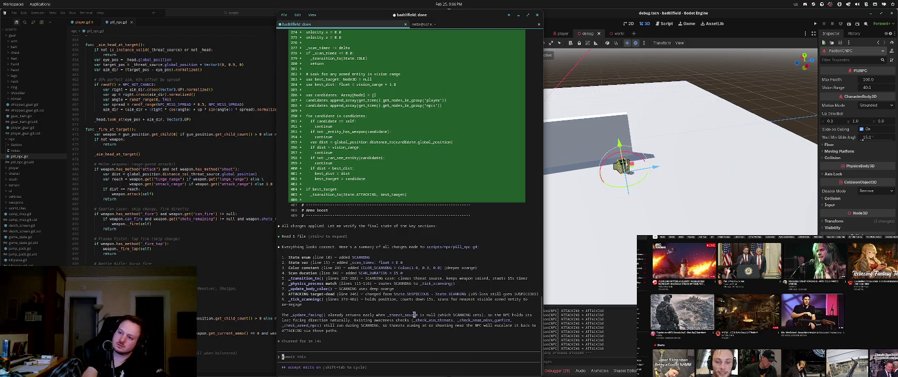
Ask Claude to 'commit and push this', approving both the git commit and the push to origin master
{"action": "type", "text": "com"}
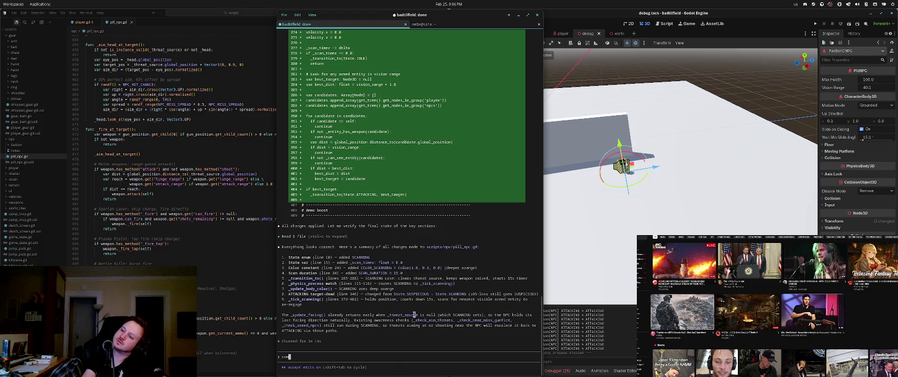
{"action": "type", "text": "mit and push this"}
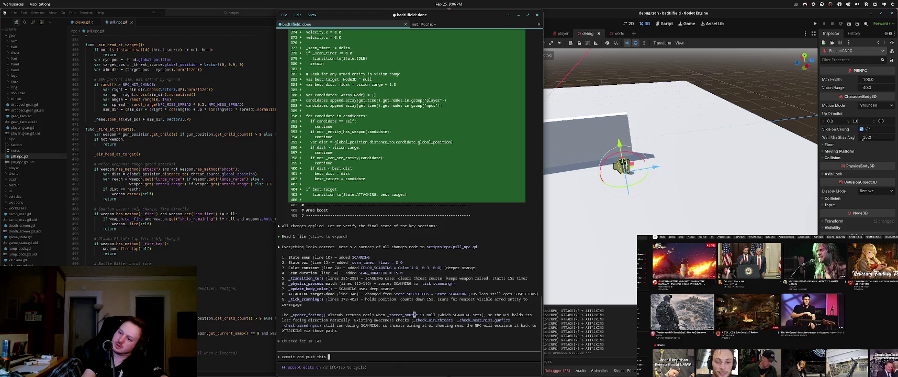
{"action": "key", "text": "Return"}
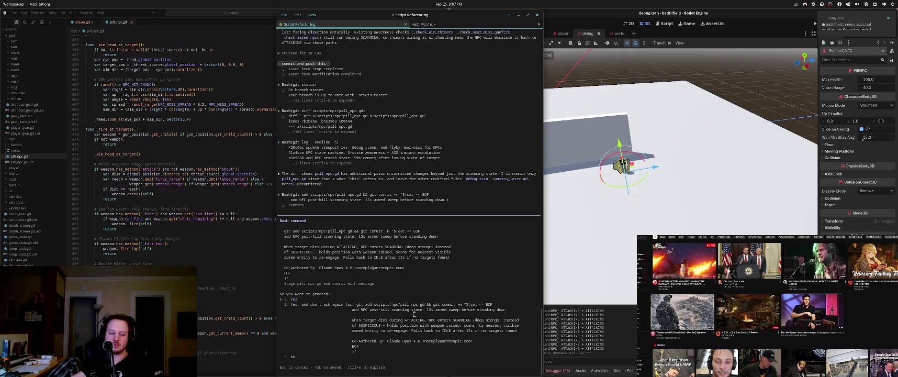
{"action": "key", "text": "Return"}
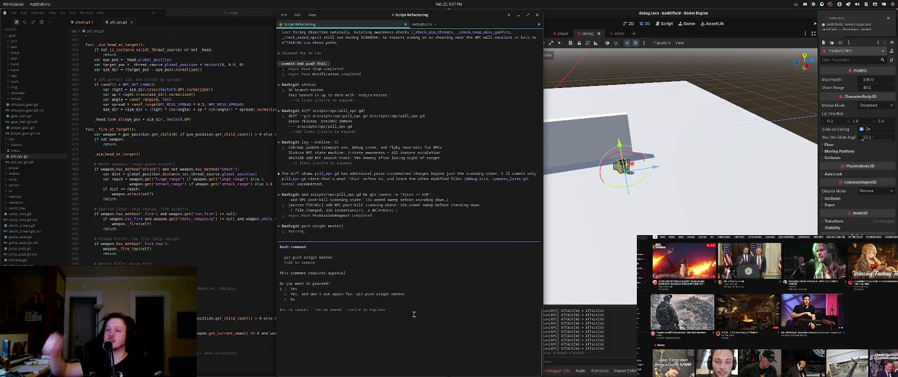
{"action": "key", "text": "Return"}
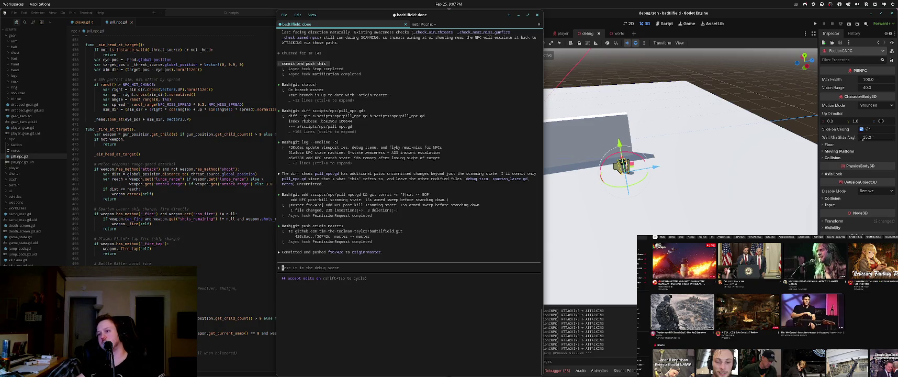
{"action": "left_click", "coordinate": [454, 25]}
Go into the badtlfield folder and check the repository's git status
{"action": "type", "text": "cd badtlfield/"}
{"action": "key", "text": "Return"}
{"action": "type", "text": "git status"}
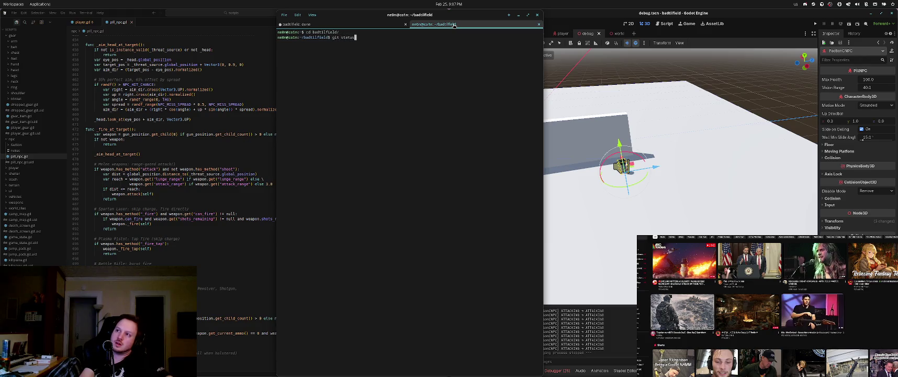
{"action": "key", "text": "Return"}
{"action": "type", "text": "git add -A"}
{"action": "key", "text": "BackSpace"}
{"action": "key", "text": "BackSpace"}
{"action": "key", "text": "BackSpace"}
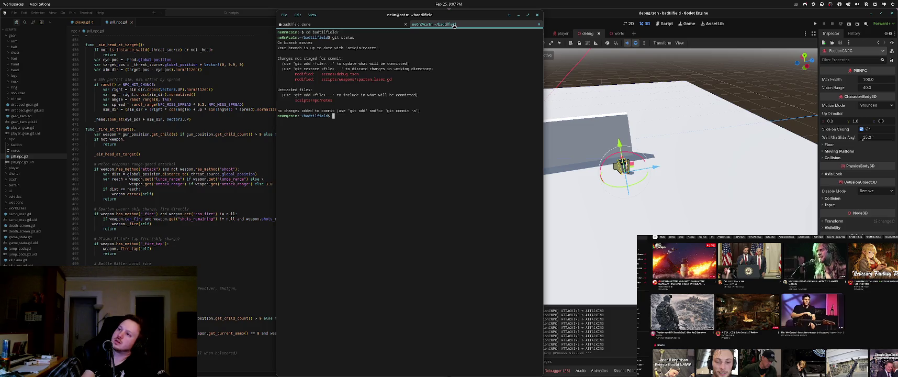
Untrack scripts/npc/notes with git rm --cached, then recheck git status
{"action": "type", "text": "git rm --cached scripts/"}
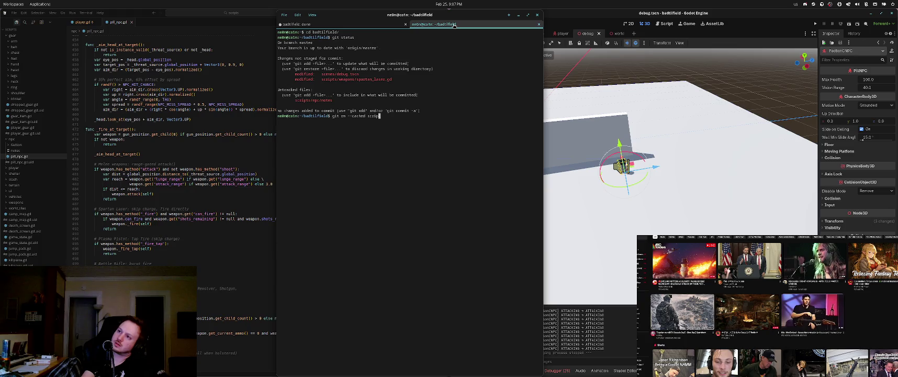
{"action": "type", "text": "n"}
{"action": "key", "text": "Tab"}
{"action": "key", "text": "Tab"}
{"action": "key", "text": "Return"}
{"action": "type", "text": "it status"}
{"action": "key", "text": "Return"}
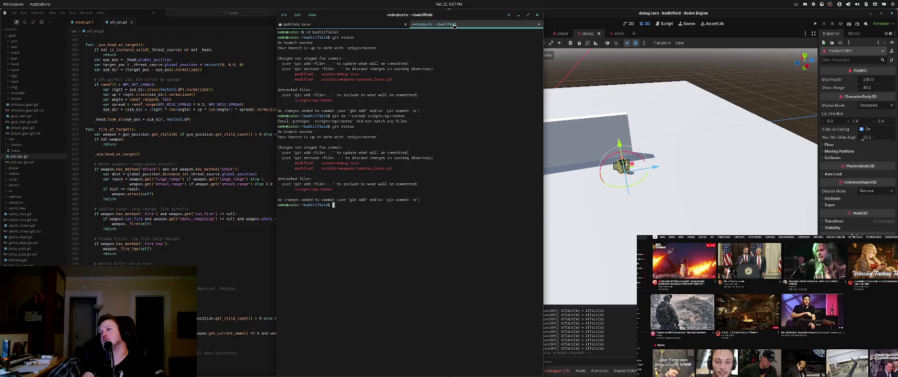
Open .gitignore in vi
{"action": "type", "text": "vi .git"}
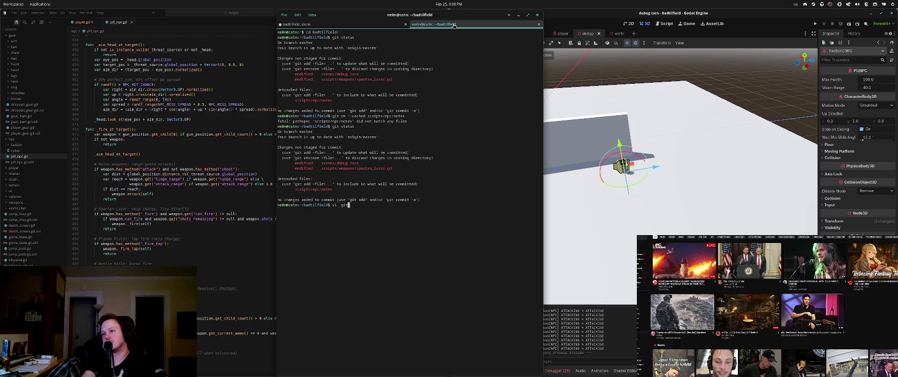
{"action": "type", "text": "ignore"}
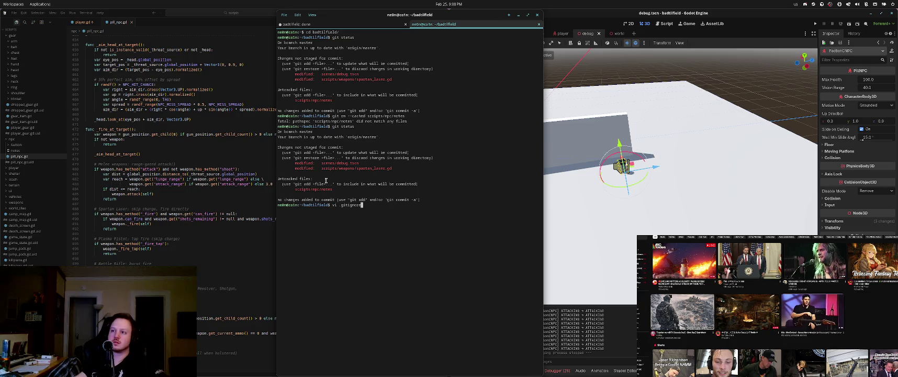
{"action": "right_click", "coordinate": [312, 191]}
{"action": "left_click", "coordinate": [350, 194]}
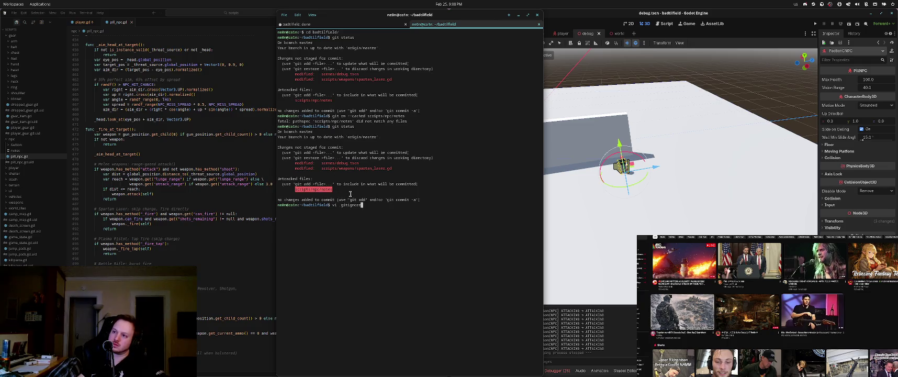
{"action": "key", "text": "Return"}
Add '# General notes' and 'scripts/npc/notes' at the top of .gitignore and save
{"action": "key", "text": "j"}
{"action": "key", "text": "j"}
{"action": "key", "text": "j"}
{"action": "key", "text": "k"}
{"action": "key", "text": "k"}
{"action": "key", "text": "k"}
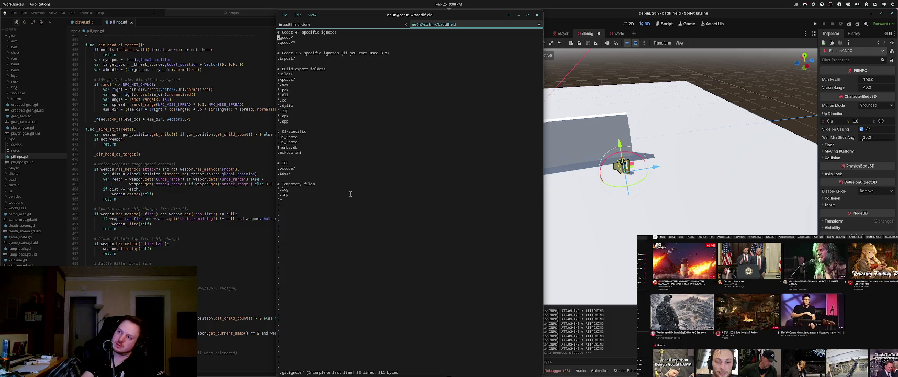
{"action": "key", "text": "Up"}
{"action": "key", "text": "Up"}
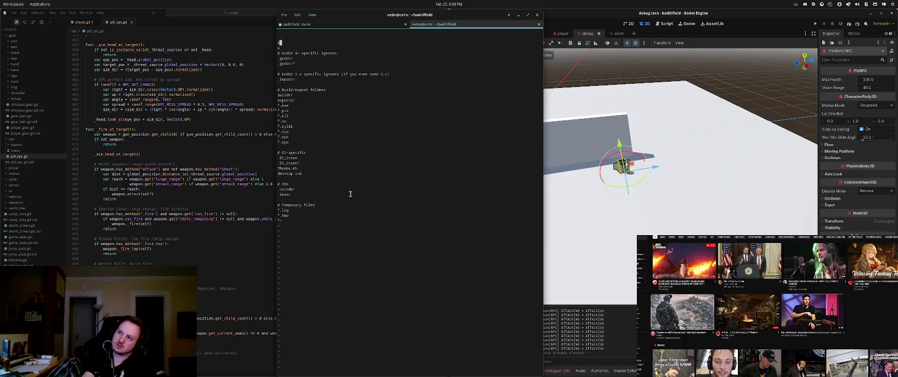
{"action": "type", "text": "#"}
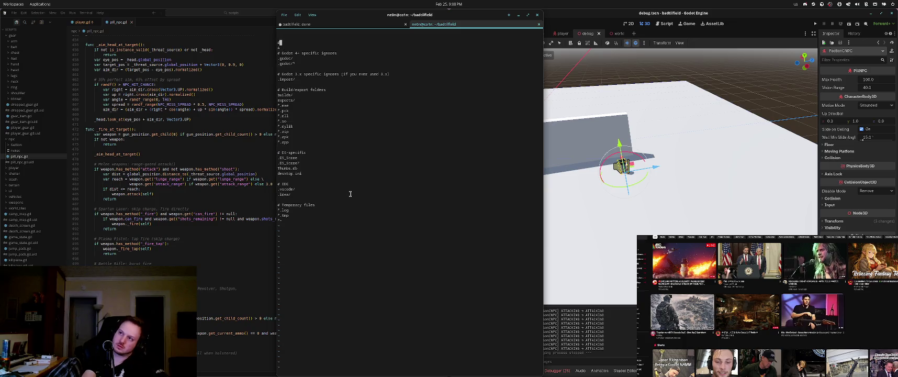
{"action": "type", "text": " General notes"}
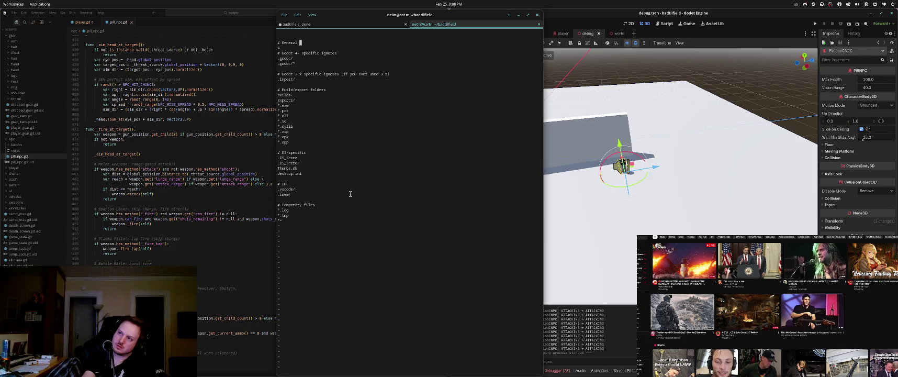
{"action": "key", "text": "Return"}
{"action": "type", "text": "scripts/npc/notes"}
{"action": "key", "text": "Escape"}
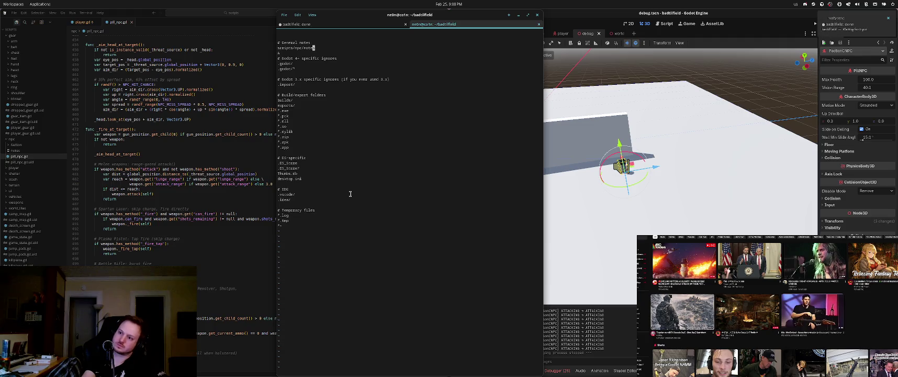
{"action": "key", "text": "shift+g"}
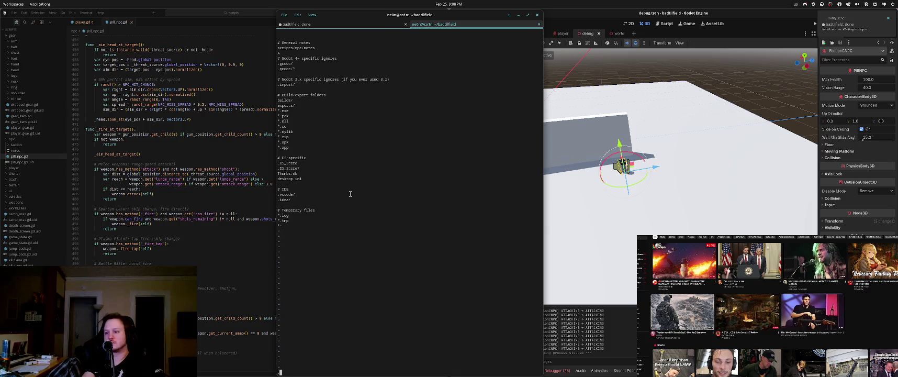
{"action": "type", "text": ":wq"}
{"action": "key", "text": "Return"}
Print .gitignore to check the new entry, then reopen it in vi
{"action": "type", "text": "cat .git"}
{"action": "key", "text": "Return"}
{"action": "type", "text": "cat"}
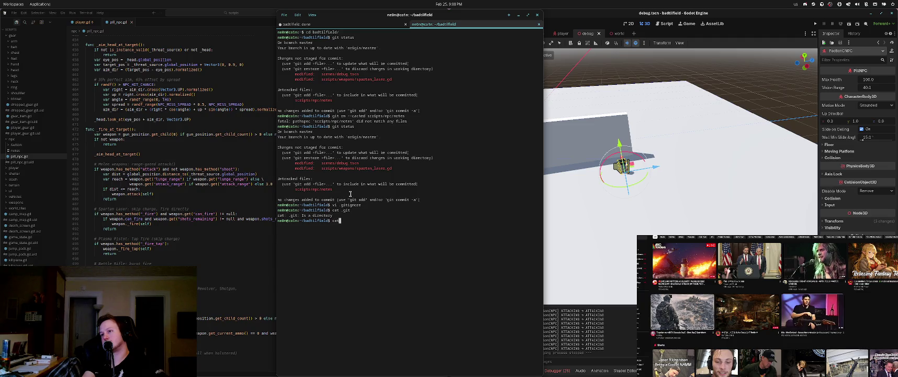
{"action": "type", "text": " .gitignore"}
{"action": "key", "text": "Return"}
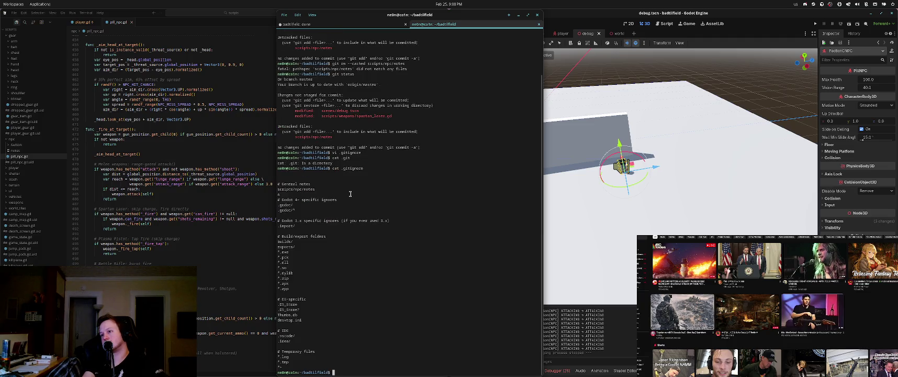
{"action": "type", "text": "vi .git"}
{"action": "key", "text": "Return"}
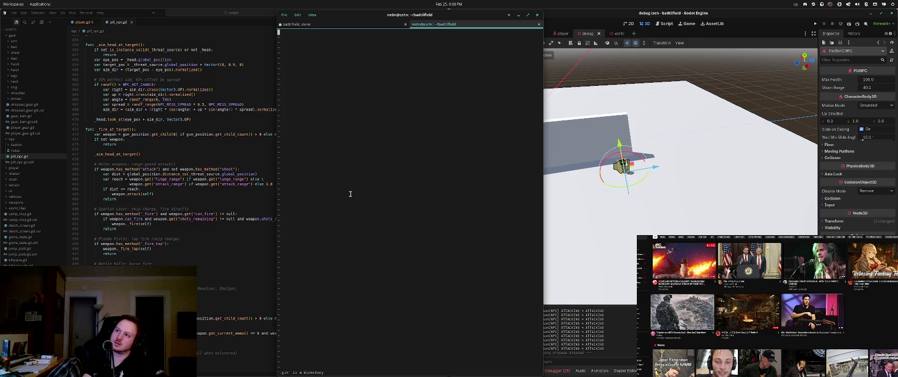
{"action": "type", "text": ":q"}
{"action": "key", "text": "Return"}
{"action": "type", "text": "vi"}
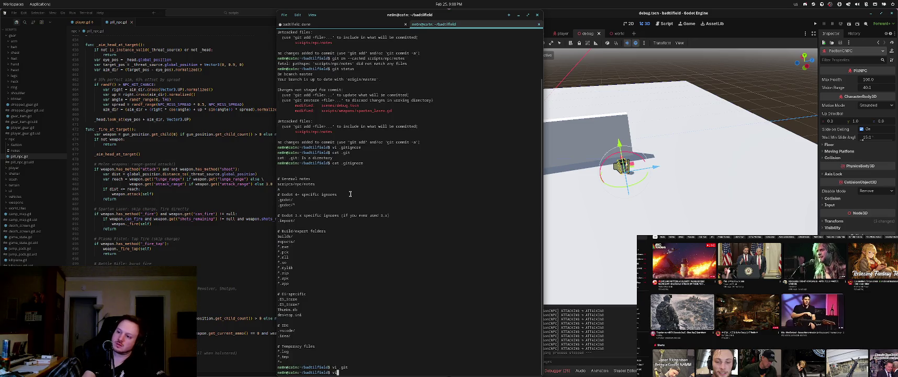
{"action": "type", "text": ".gitignore"}
{"action": "key", "text": "Return"}
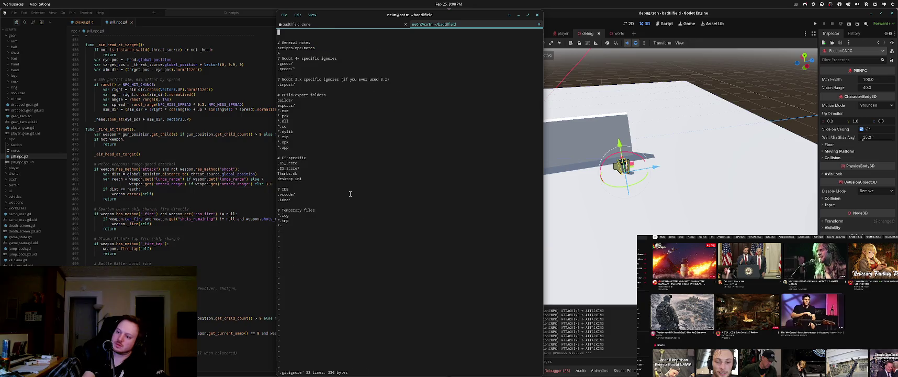
Delete the stray blank lines in .gitignore, save, and print the updated file
{"action": "key", "text": "d"}
{"action": "key", "text": "d"}
{"action": "key", "text": "d"}
{"action": "key", "text": "j"}
{"action": "key", "text": "j"}
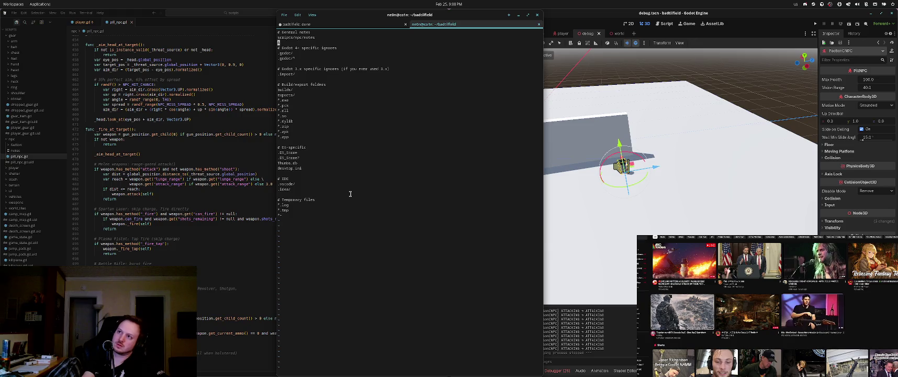
{"action": "key", "text": "shift+o"}
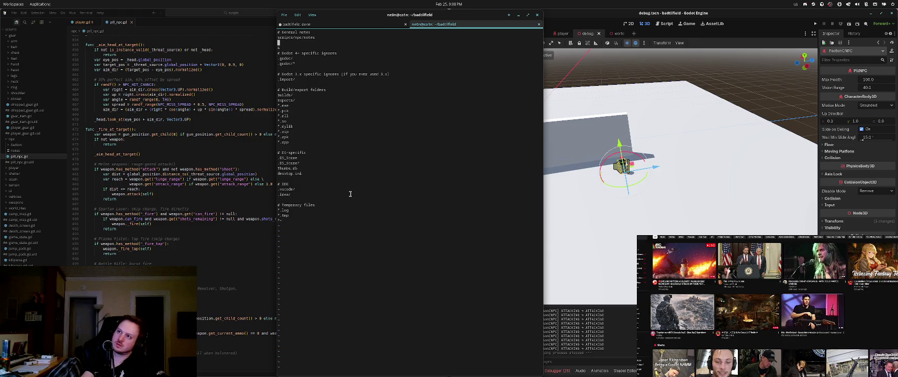
{"action": "key", "text": "j"}
{"action": "key", "text": "k"}
{"action": "key", "text": "j"}
{"action": "key", "text": "k"}
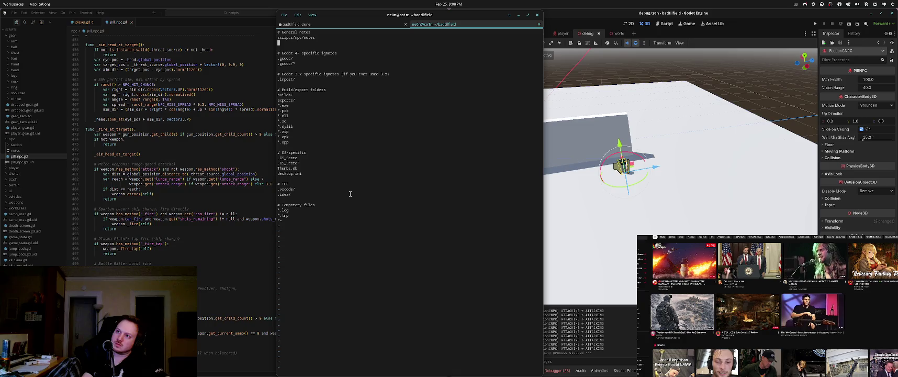
{"action": "key", "text": "d"}
{"action": "key", "text": "d"}
{"action": "type", "text": ":wq"}
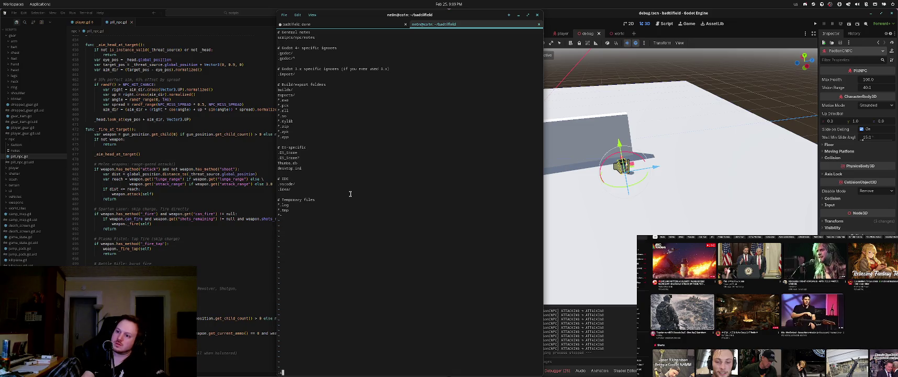
{"action": "key", "text": "Return"}
{"action": "type", "text": "cat .gitignore"}
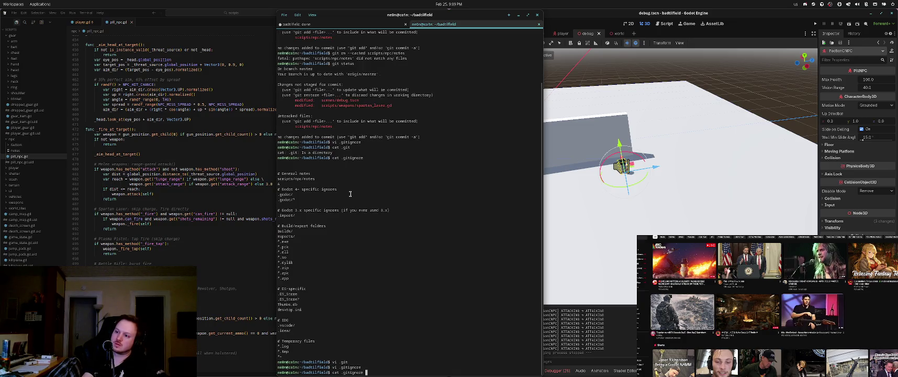
{"action": "key", "text": "Return"}
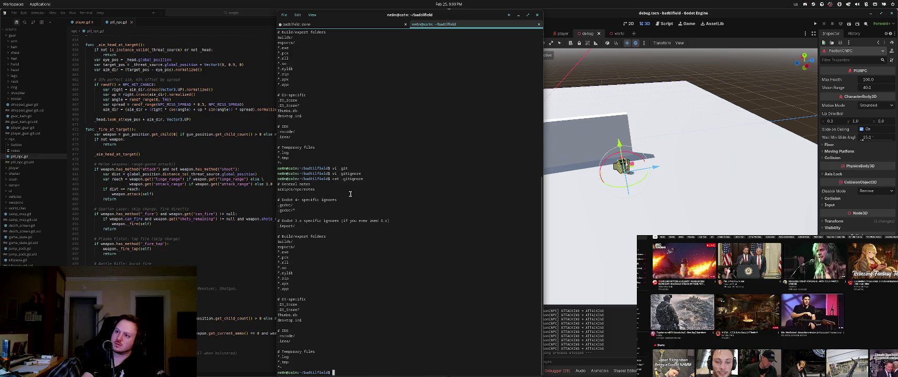
Check git status and stage all changes with git add -A
{"action": "key", "text": "ctrl+c"}
{"action": "type", "text": "git status"}
{"action": "key", "text": "Return"}
{"action": "type", "text": "git add -A"}
{"action": "key", "text": "Return"}
{"action": "type", "text": "git commit -m 'debugging "}
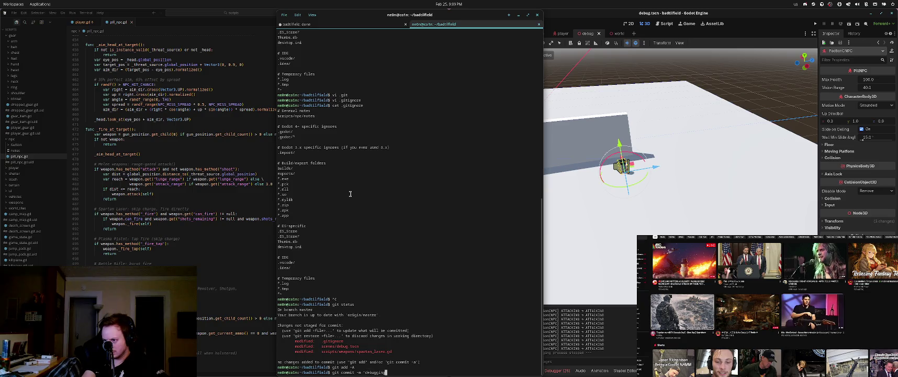
{"action": "type", "text": "NPC log"}
Commit with message 'debugging NPC hostility logic', git push, and return to Claude Code
{"action": "key", "text": "BackSpace"}
{"action": "key", "text": "BackSpace"}
{"action": "key", "text": "BackSpace"}
{"action": "type", "text": "s"}
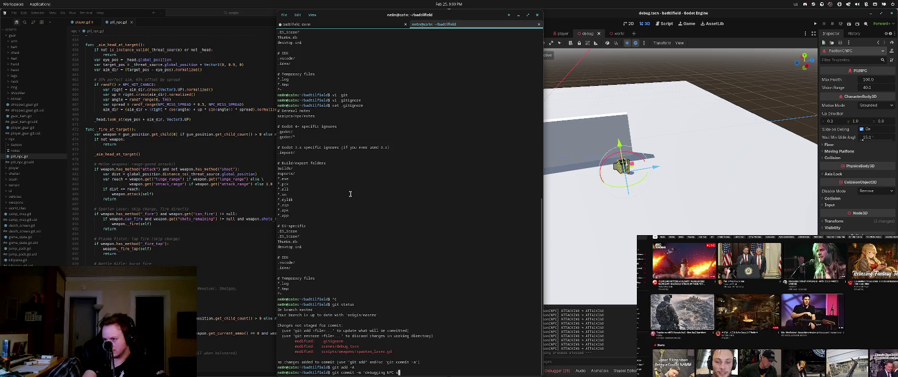
{"action": "key", "text": "BackSpace"}
{"action": "type", "text": "hostility l"}
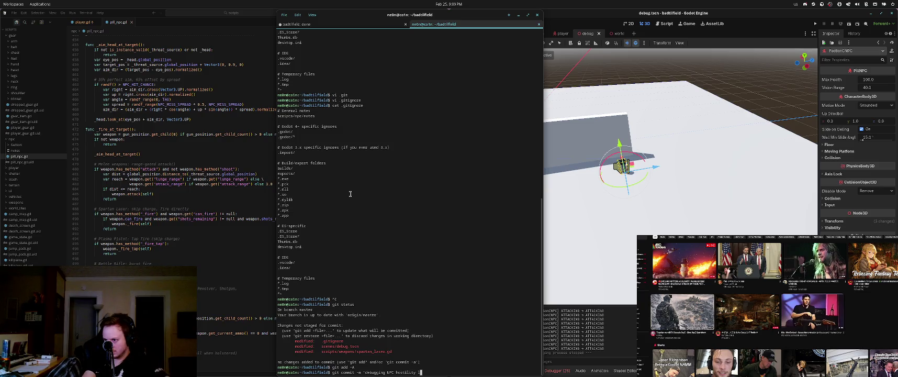
{"action": "type", "text": "ogic'"}
{"action": "key", "text": "Return"}
{"action": "type", "text": "git push"}
{"action": "key", "text": "Return"}
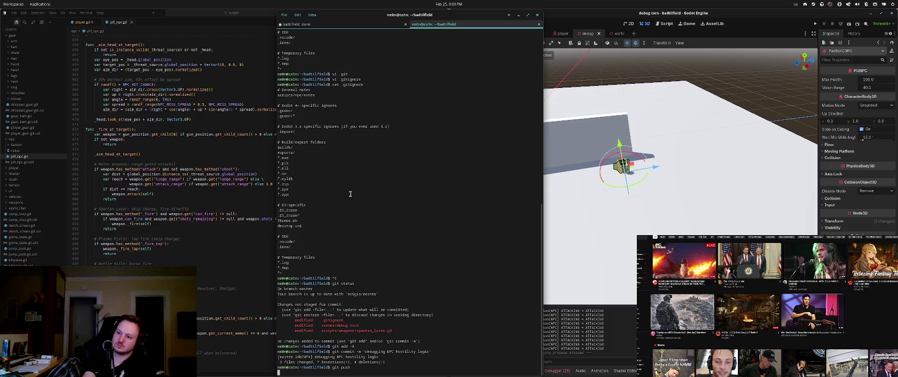
{"action": "key", "text": "ctrl+Page_Up"}
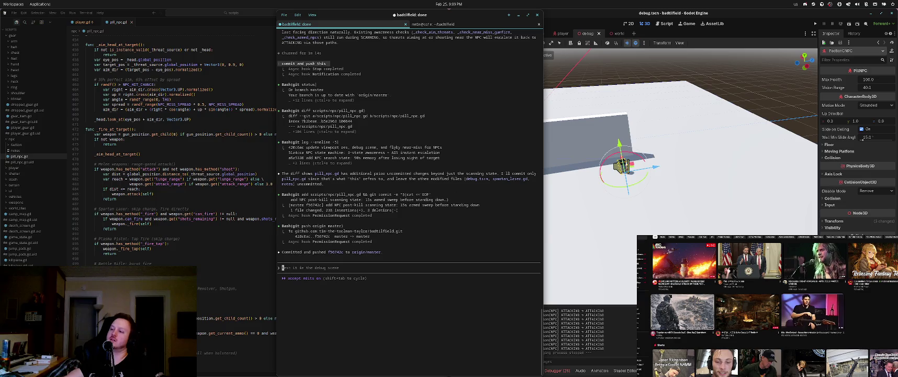
{"action": "left_click_drag", "start_coordinate": [543, 157], "coordinate": [449, 157]}
{"action": "key", "text": "F6"}
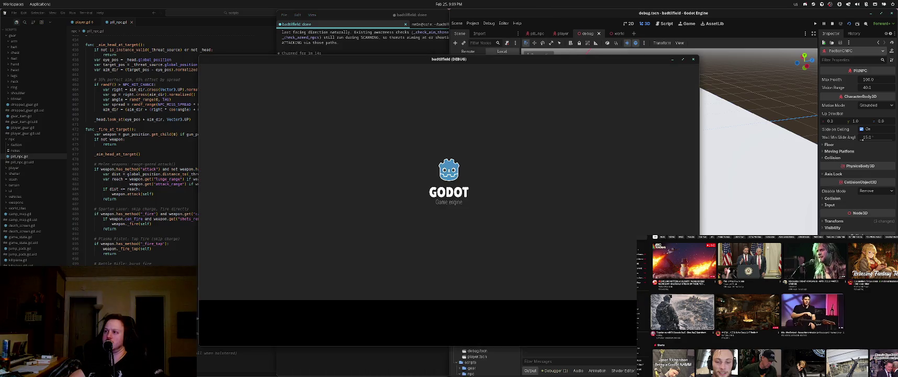
{"action": "key", "text": "Tab"}
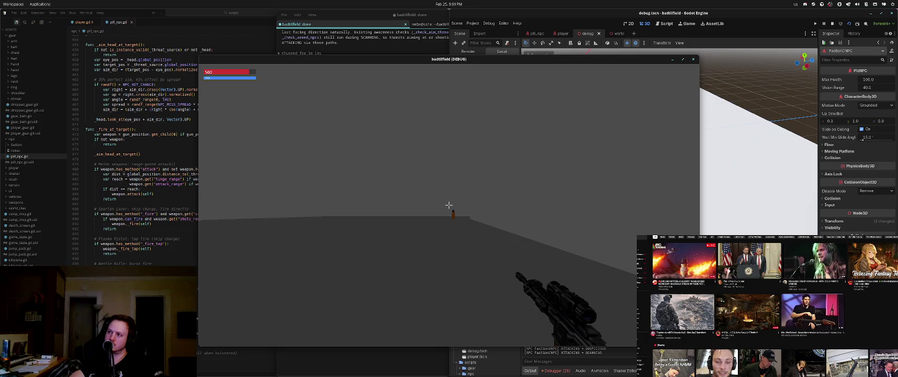
{"action": "key", "text": "a"}
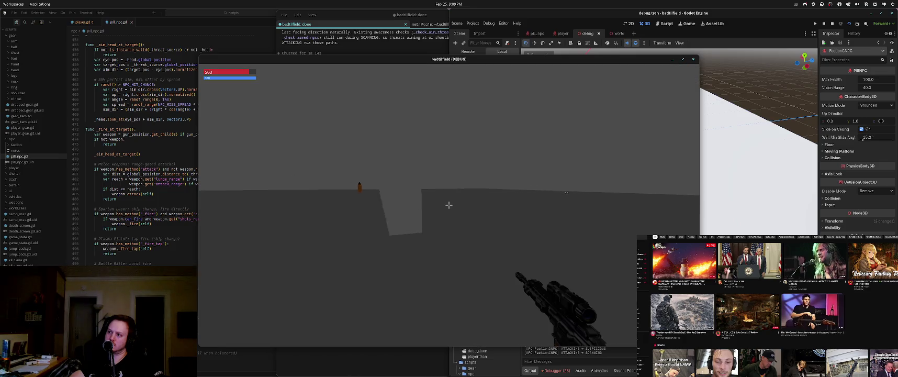
{"action": "key", "text": "F6"}
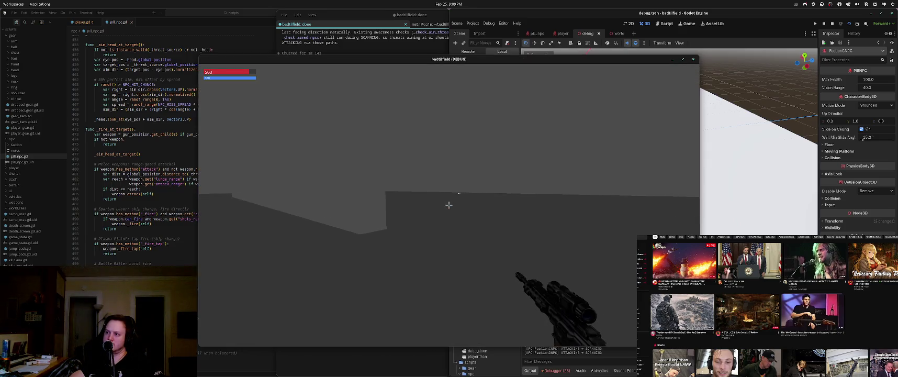
{"action": "right_click", "coordinate": [449, 205]}
{"action": "right_click", "coordinate": [449, 207]}
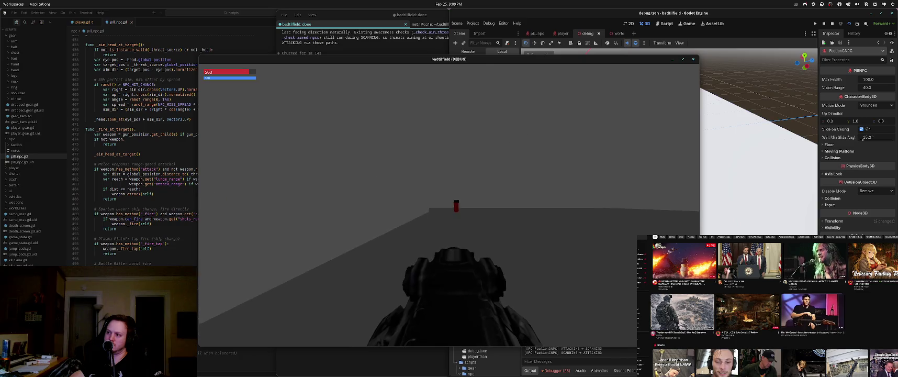
{"action": "key", "text": "a"}
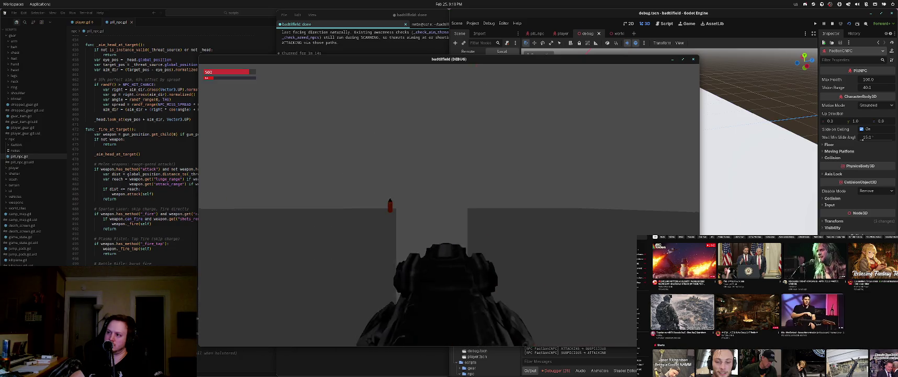
{"action": "left_click", "coordinate": [449, 205]}
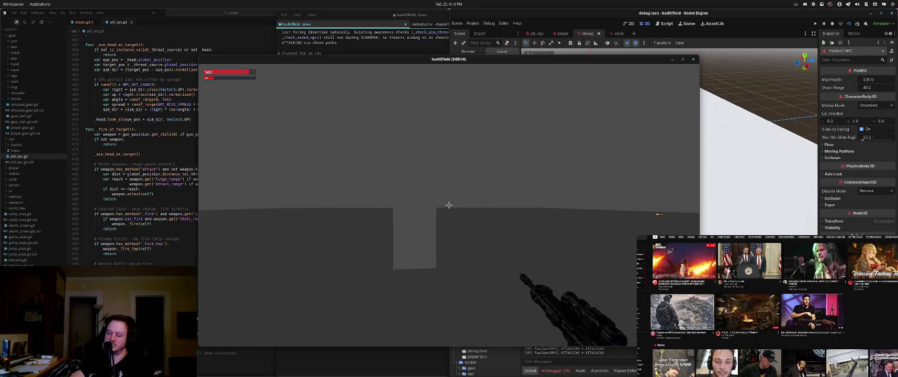
{"action": "key", "text": "F8"}
{"action": "left_click", "coordinate": [409, 330]}
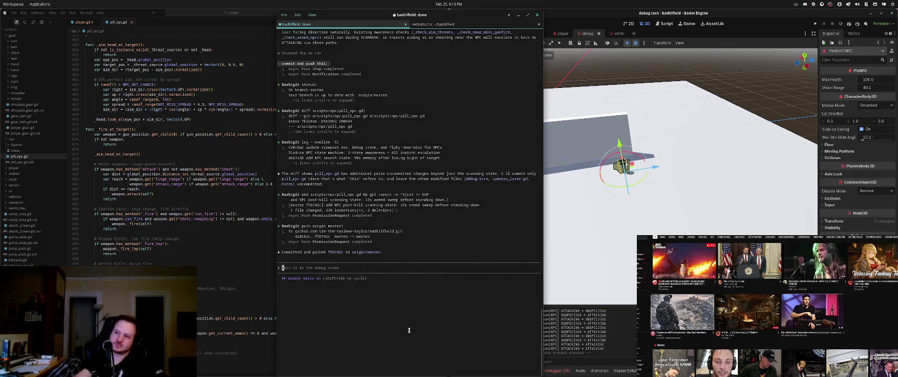
In plan mode, ask Claude to make the Spartan Laser's lasers explode on whatever they hit
{"action": "key", "text": "shift+Tab"}
{"action": "type", "text": "Make the spartan lazer's l"}
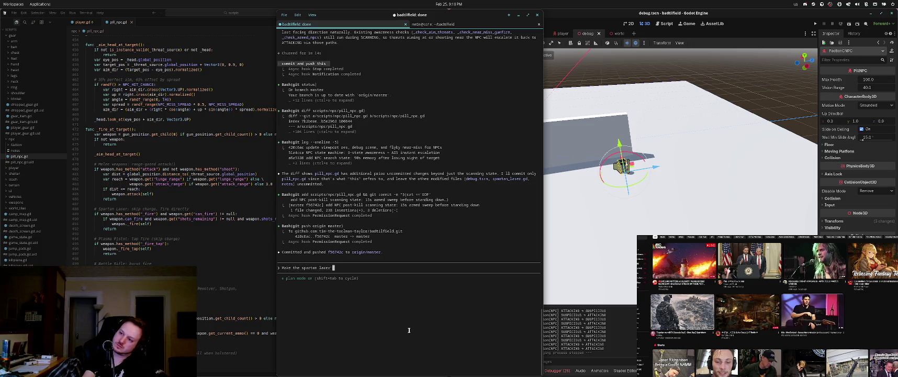
{"action": "type", "text": "azer"}
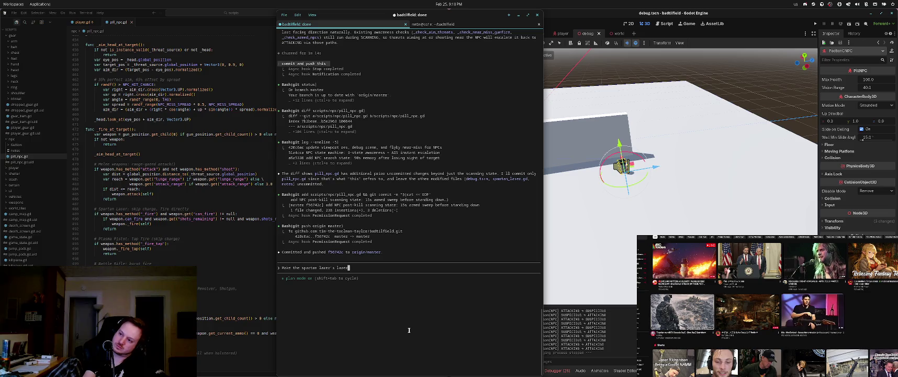
{"action": "type", "text": " ca"}
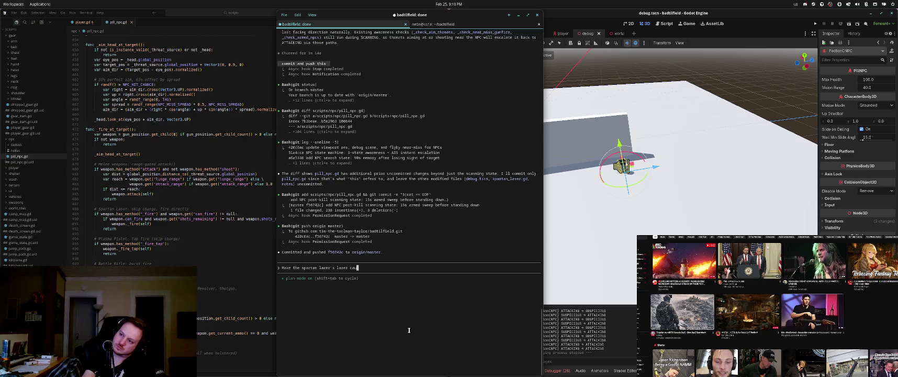
{"action": "type", "text": "use an explosion on wh"}
{"action": "type", "text": "ateer "}
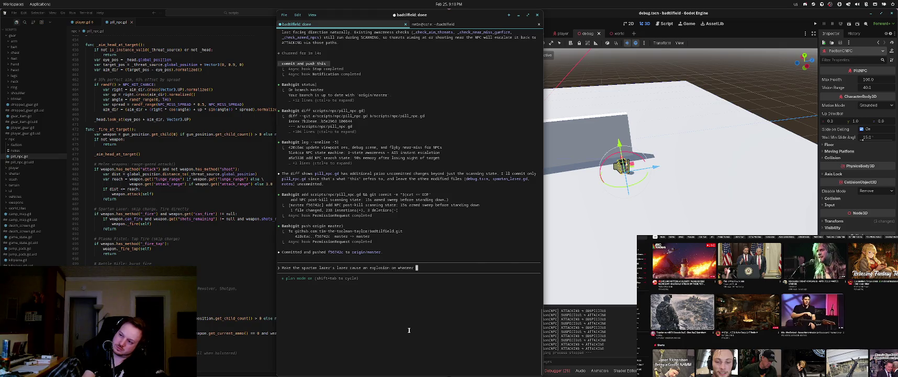
{"action": "type", "text": "i"}
{"action": "key", "text": "BackSpace"}
{"action": "type", "text": "er it "}
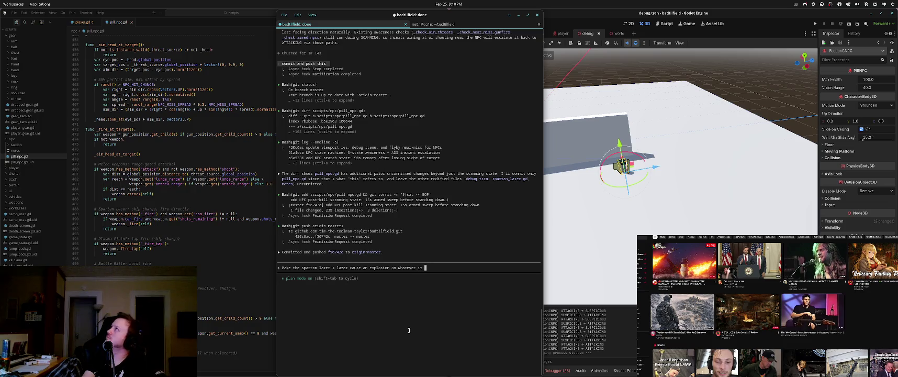
{"action": "type", "text": "hits"}
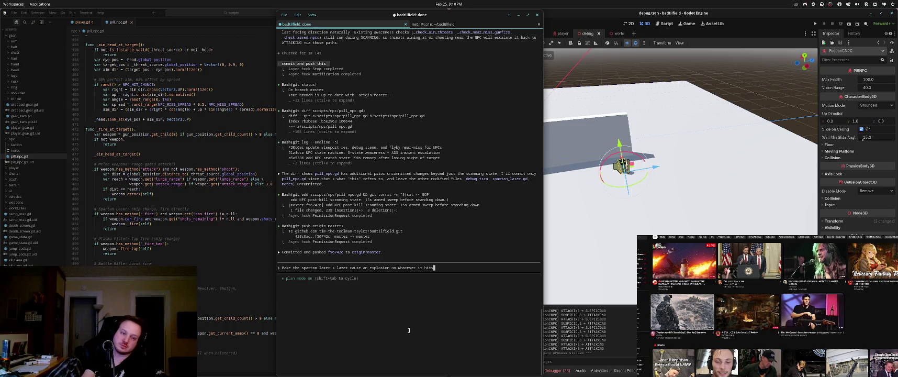
{"action": "key", "text": "Return"}
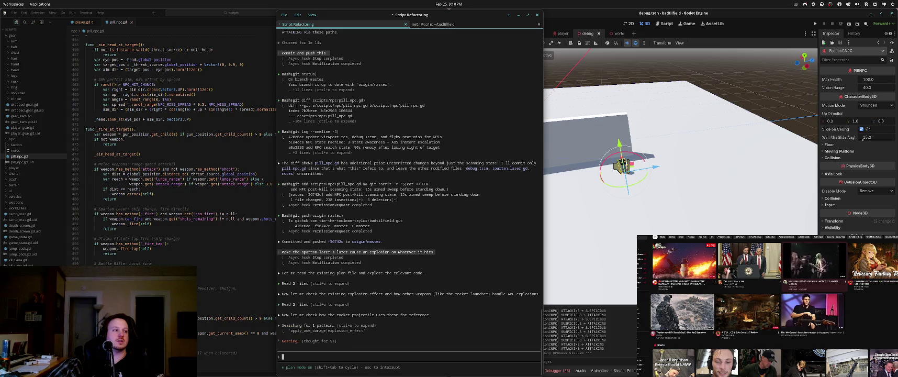
Review Claude's explosion plan (radius 4.0, damage 100.0, knockback 3.0) and approve it
{"action": "left_click", "coordinate": [813, 264]}
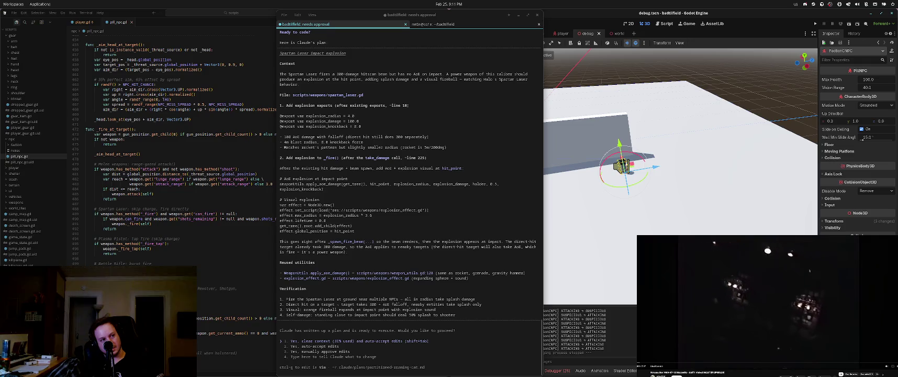
{"action": "left_click", "coordinate": [479, 216]}
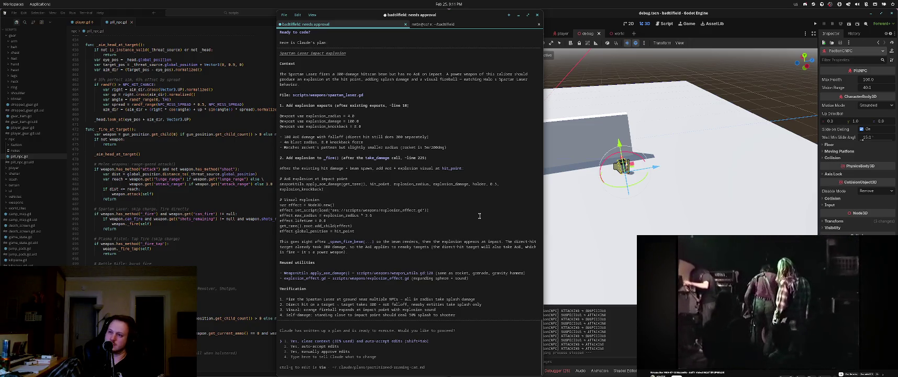
{"action": "scroll", "coordinate": [383, 200], "scroll_direction": "up", "scroll_amount": 4}
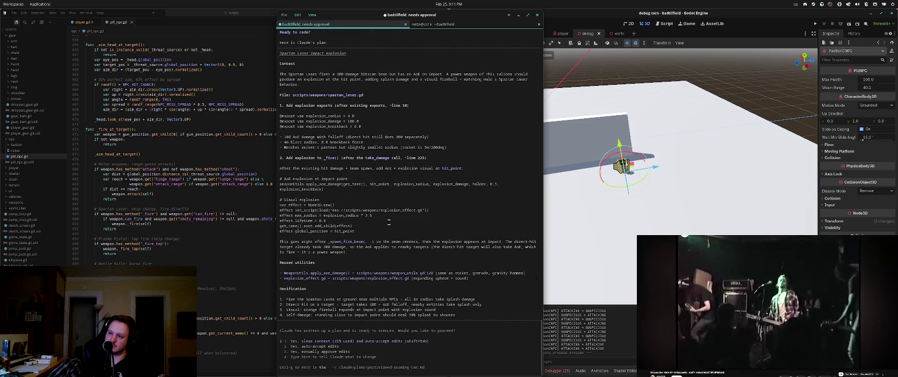
{"action": "key", "text": "Return"}
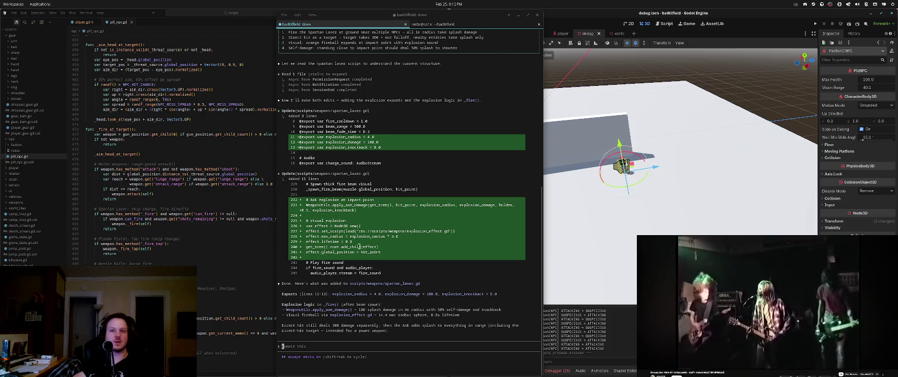
Find MISERY in the Steam library, press Play, then switch back to Claude Code
{"action": "key", "text": "alt+Tab"}
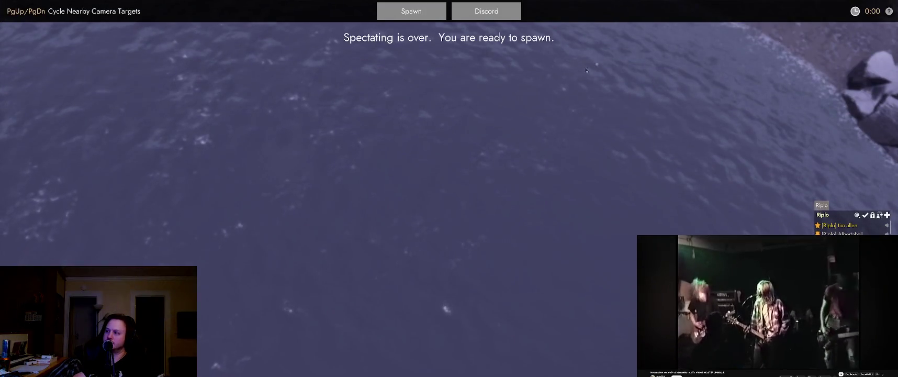
{"action": "key", "text": "alt+Tab"}
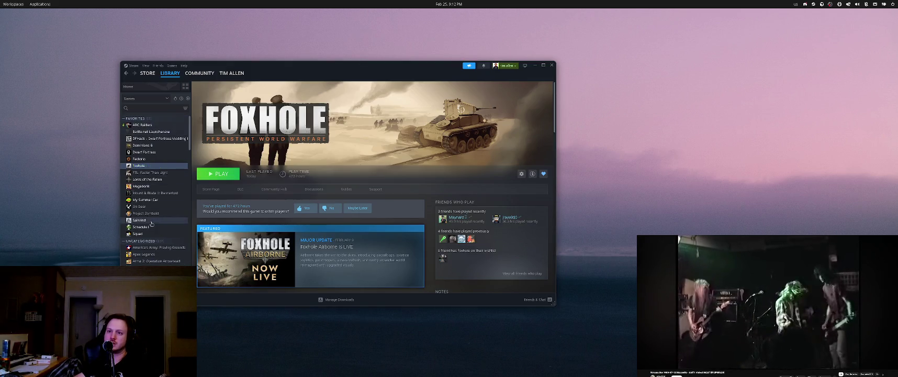
{"action": "scroll", "coordinate": [148, 246], "scroll_direction": "down", "scroll_amount": 10}
{"action": "left_click", "coordinate": [141, 251]}
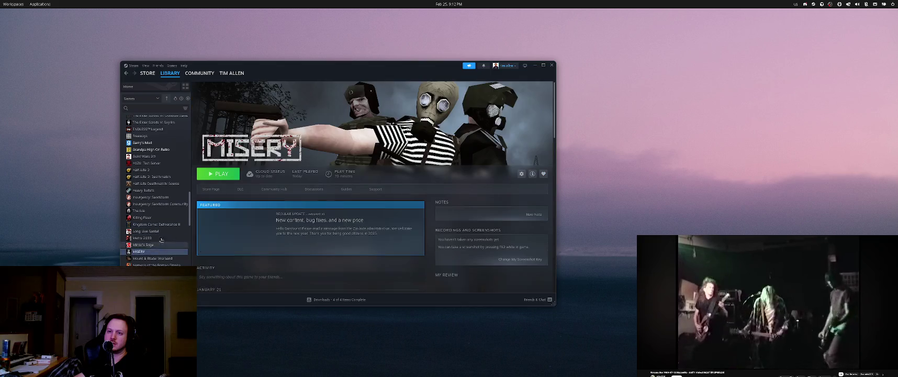
{"action": "left_click", "coordinate": [219, 173]}
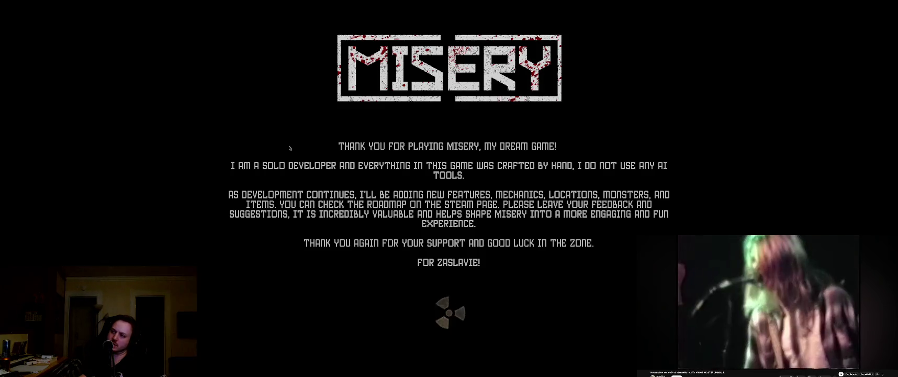
{"action": "key", "text": "alt+Tab"}
{"action": "key", "text": "Escape"}
{"action": "key", "text": "alt+Tab"}
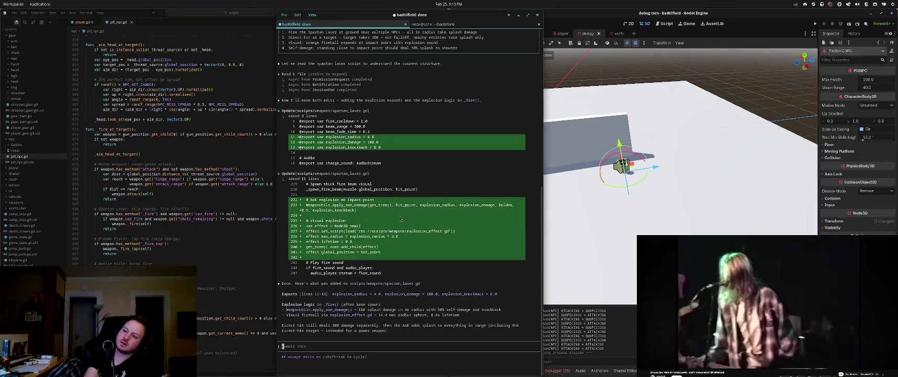
Ask Claude a random question about how many people were involved in making the game
{"action": "type", "text": "Ra"}
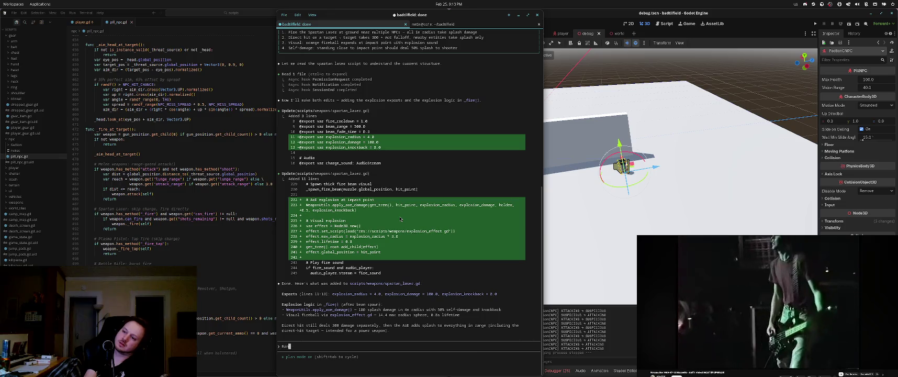
{"action": "type", "text": "ndom question - how many people were involved in the development of the"}
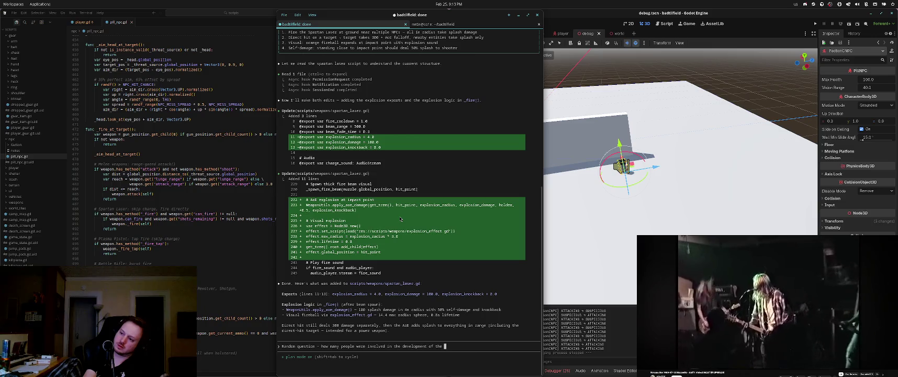
{"action": "type", "text": "?"}
{"action": "key", "text": "Return"}
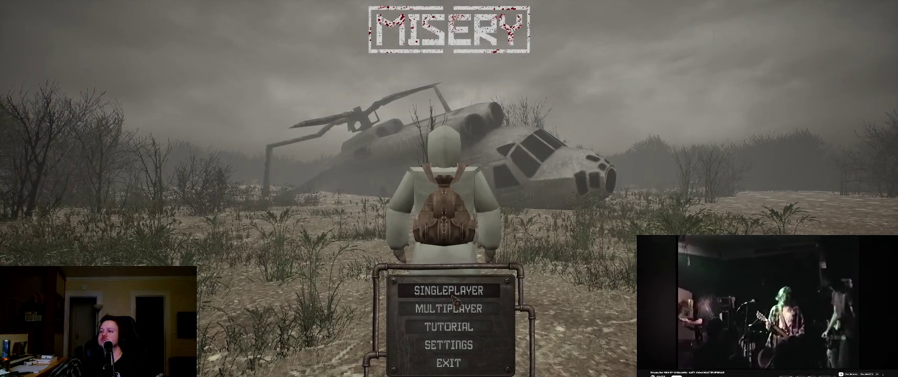
Open Misery's Singleplayer new-game setup and play its store trailer fullscreen
{"action": "left_click", "coordinate": [453, 293]}
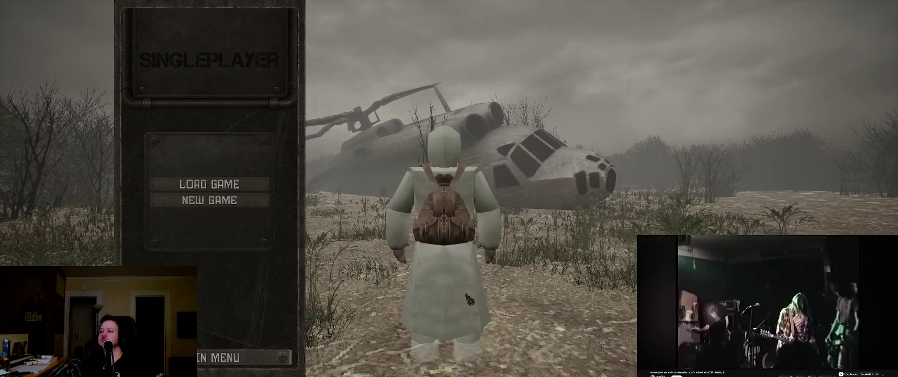
{"action": "left_click", "coordinate": [225, 202]}
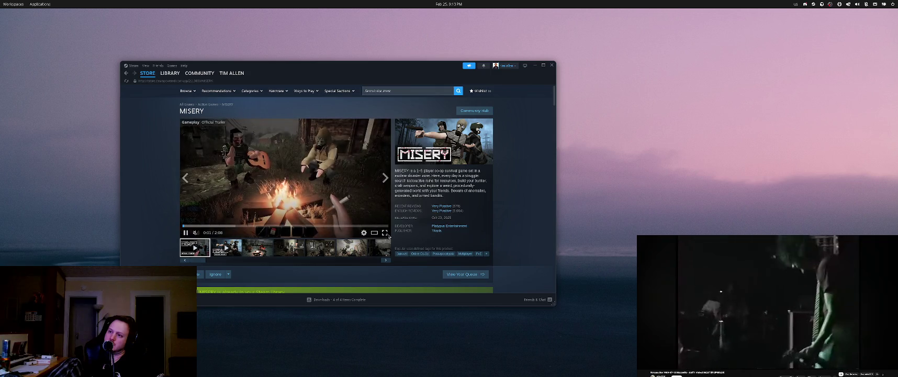
{"action": "left_click", "coordinate": [385, 233]}
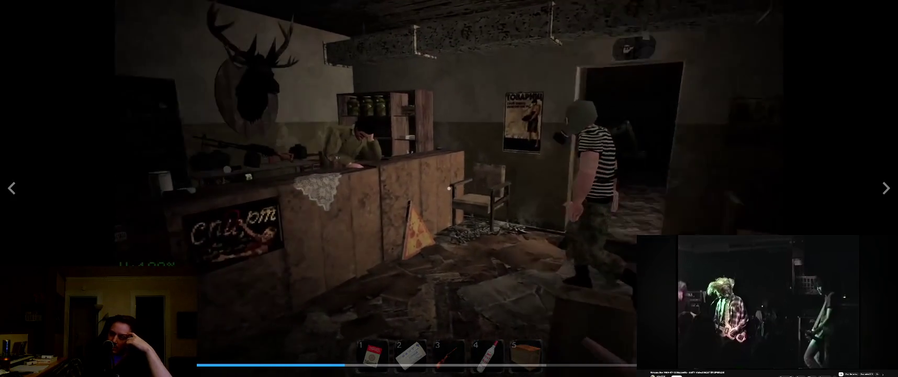
Pause the trailer, return to Misery's library page, and start asking ChatGPT 'how…'
{"action": "key", "text": "Escape"}
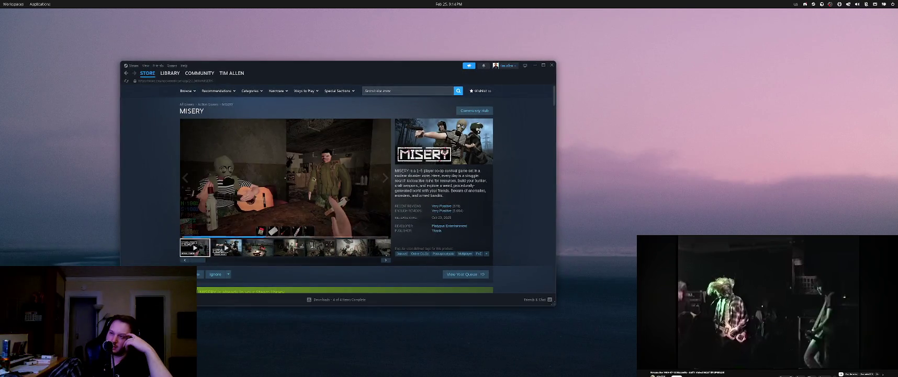
{"action": "left_click", "coordinate": [313, 179]}
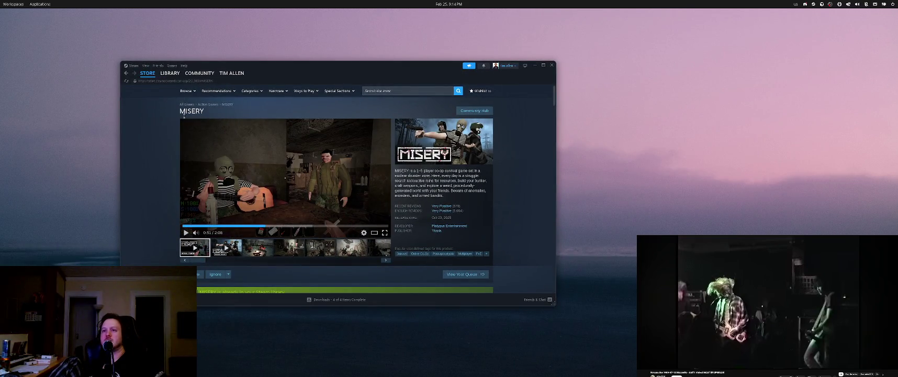
{"action": "left_click", "coordinate": [170, 73]}
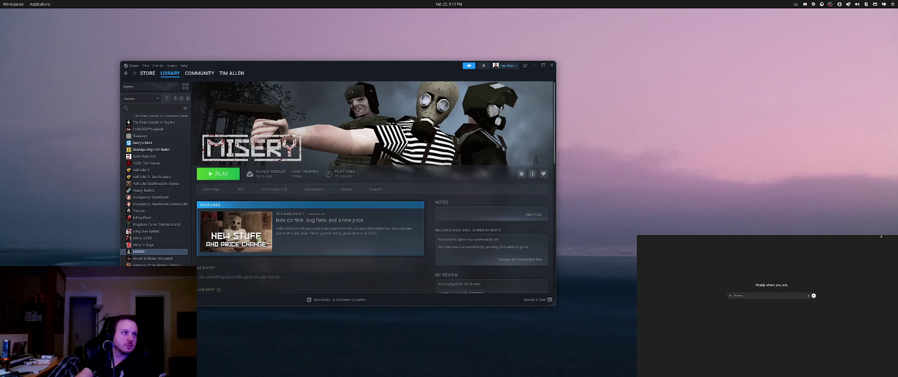
{"action": "left_click_drag", "start_coordinate": [0, 16], "coordinate": [444, 17]}
{"action": "type", "text": "how"}
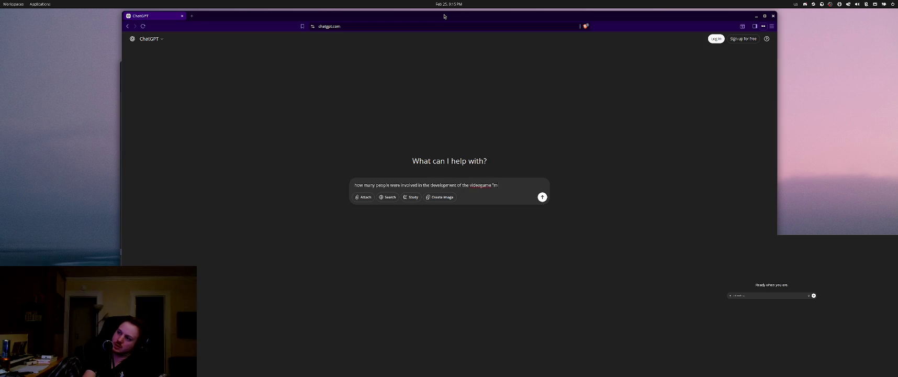
Send the development question to ChatGPT, then load grok.com
{"action": "type", "text": "\""}
{"action": "key", "text": "Return"}
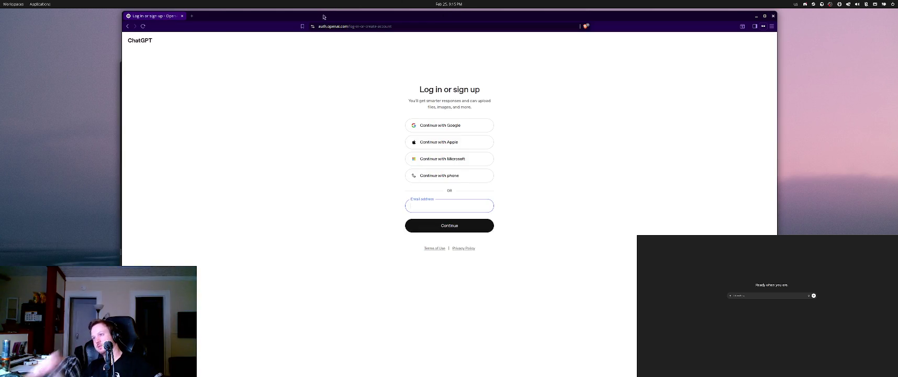
{"action": "left_click", "coordinate": [341, 27]}
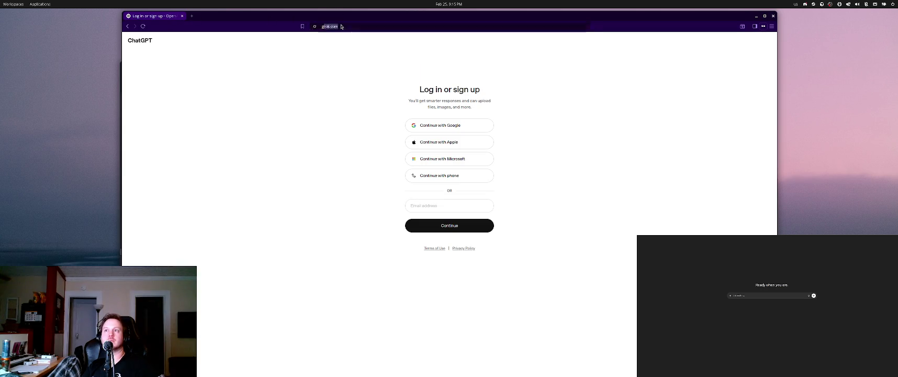
{"action": "type", "text": "grok.com"}
{"action": "key", "text": "Return"}
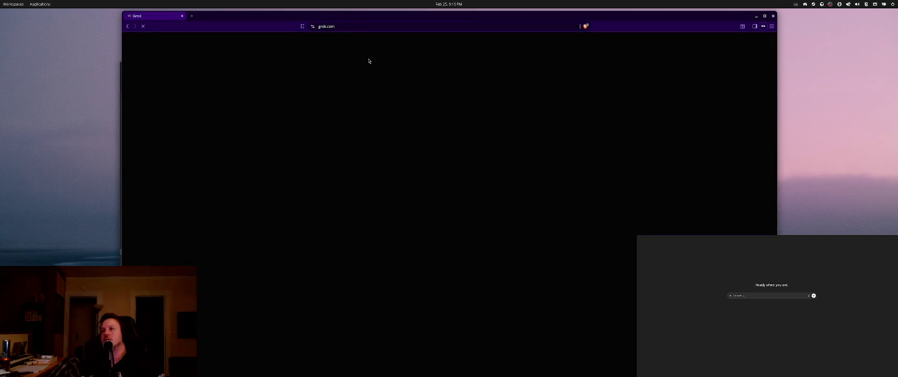
Ask Grok how many people developed the video game 'Misery', then switch to the coding workspace
{"action": "type", "text": "how many people were involv"}
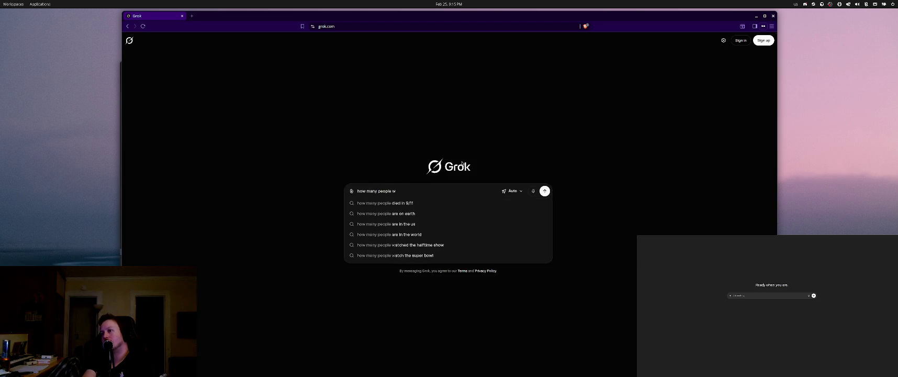
{"action": "type", "text": "ed in the devleopment of th"}
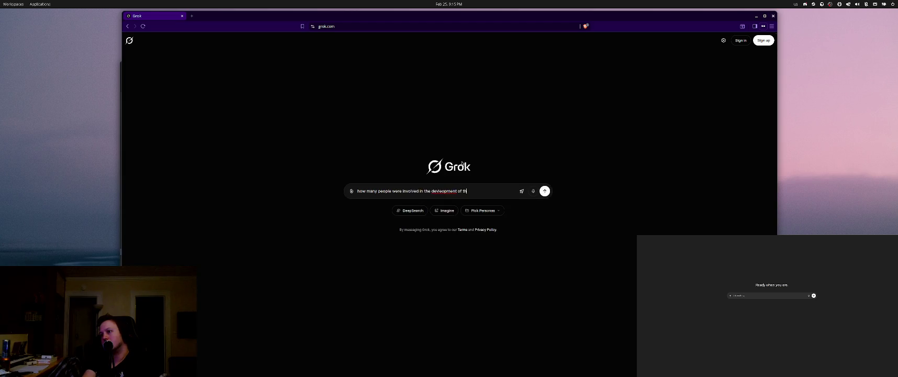
{"action": "type", "text": "e vidieo game \"misery\"?"}
{"action": "key", "text": "Return"}
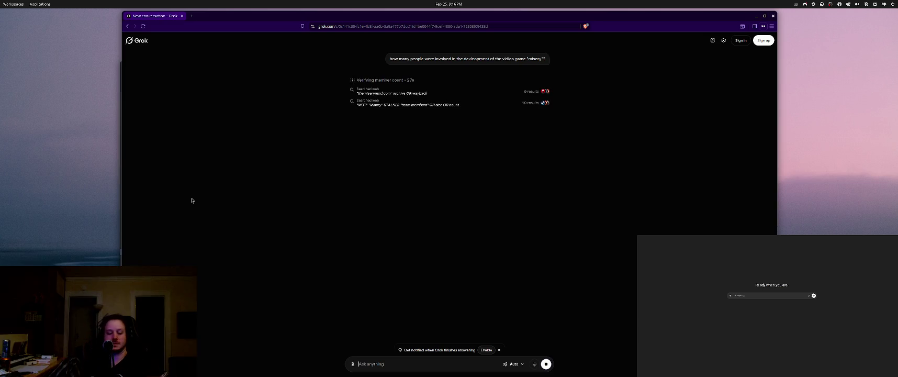
{"action": "key", "text": "super+1"}
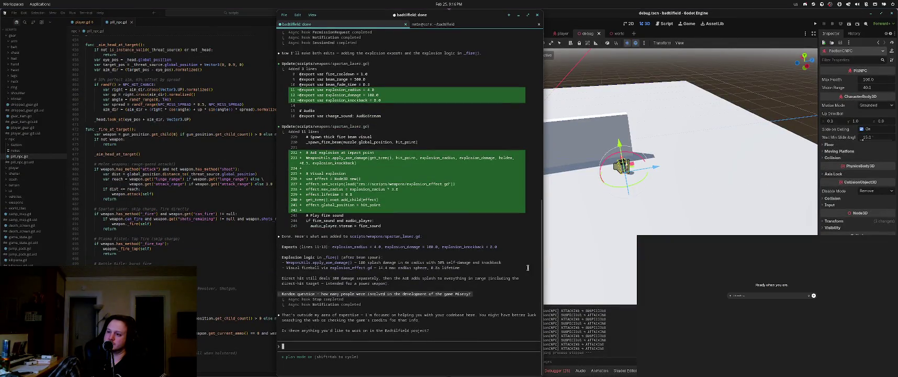
Read Claude's reply that the Misery question is outside its expertise, then switch back to Grok
{"action": "left_click_drag", "start_coordinate": [431, 330], "coordinate": [316, 314]}
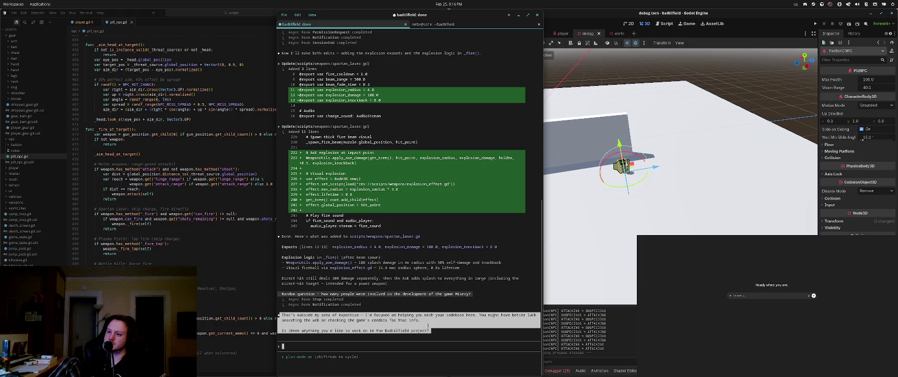
{"action": "left_click", "coordinate": [472, 335]}
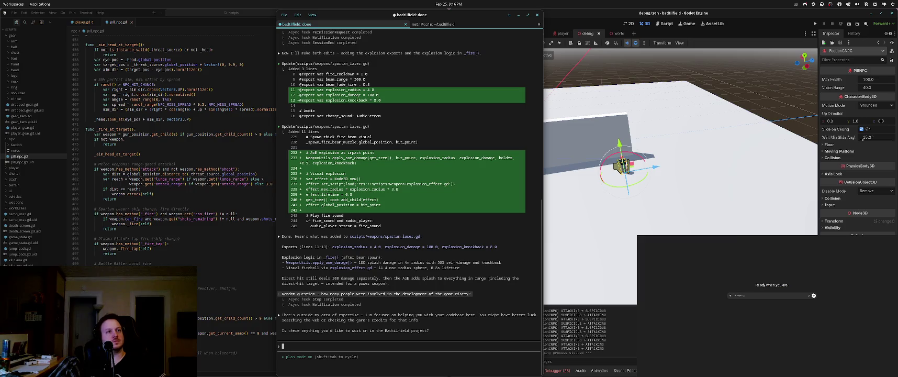
{"action": "key", "text": "alt+Tab"}
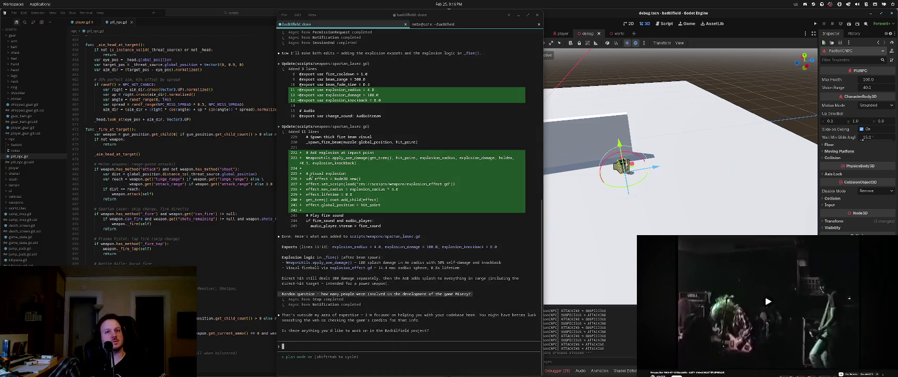
{"action": "key", "text": "alt+Tab"}
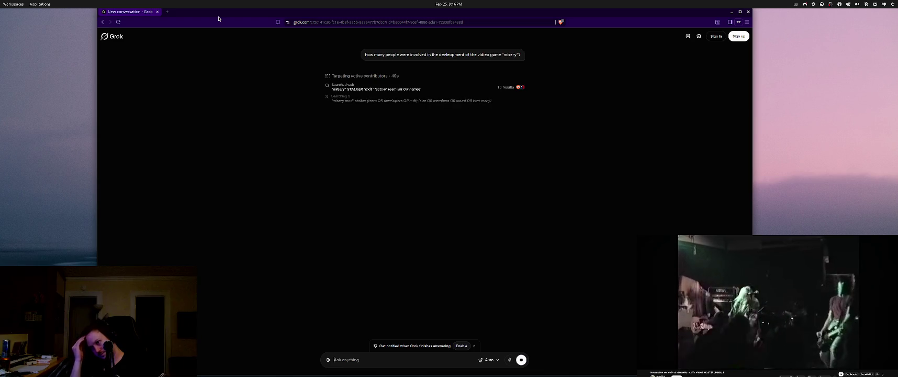
Snap Grok beside Steam and highlight the modpack name in the 27-member answer
{"action": "key", "text": "super+Right"}
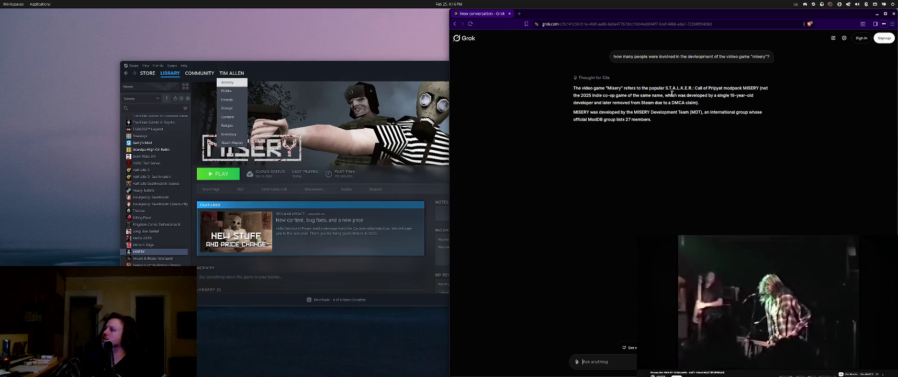
{"action": "mouse_move", "coordinate": [672, 88]}
{"action": "left_mouse_down"}
{"action": "mouse_move", "coordinate": [754, 95]}
{"action": "mouse_move", "coordinate": [775, 88]}
{"action": "mouse_move", "coordinate": [572, 89]}
{"action": "mouse_move", "coordinate": [626, 94]}
{"action": "left_mouse_up"}
{"action": "left_click", "coordinate": [594, 101]}
{"action": "left_click", "coordinate": [659, 94]}
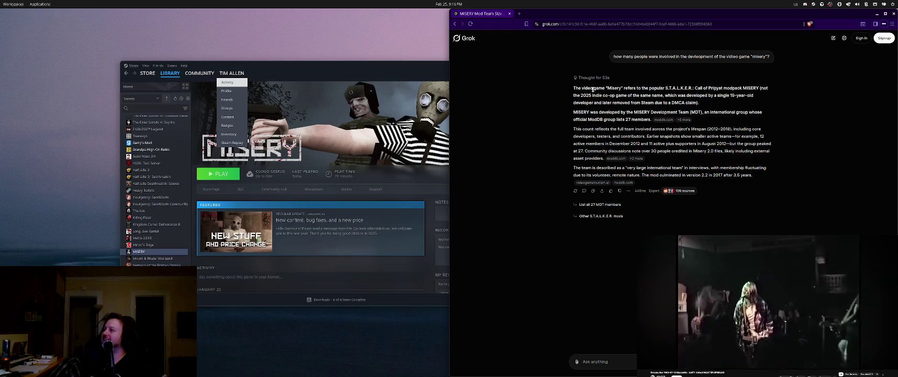
Highlight the note about the 2025 indie game through the DMCA claim sentence
{"action": "mouse_move", "coordinate": [760, 88]}
{"action": "left_mouse_down"}
{"action": "mouse_move", "coordinate": [596, 88]}
{"action": "mouse_move", "coordinate": [594, 95]}
{"action": "mouse_move", "coordinate": [756, 89]}
{"action": "mouse_move", "coordinate": [698, 89]}
{"action": "mouse_move", "coordinate": [717, 95]}
{"action": "left_mouse_up"}
{"action": "mouse_move", "coordinate": [744, 95]}
{"action": "left_mouse_down"}
{"action": "mouse_move", "coordinate": [591, 103]}
{"action": "mouse_move", "coordinate": [682, 107]}
{"action": "mouse_move", "coordinate": [699, 104]}
{"action": "mouse_move", "coordinate": [581, 97]}
{"action": "left_mouse_up"}
{"action": "left_click", "coordinate": [212, 189]}
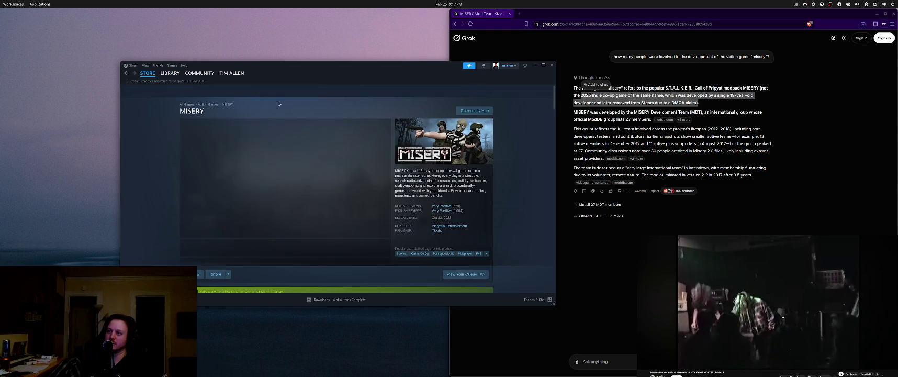
Move Steam further left and ask Grok the follow-up 'how many developed by'
{"action": "left_click_drag", "start_coordinate": [318, 76], "coordinate": [243, 74]}
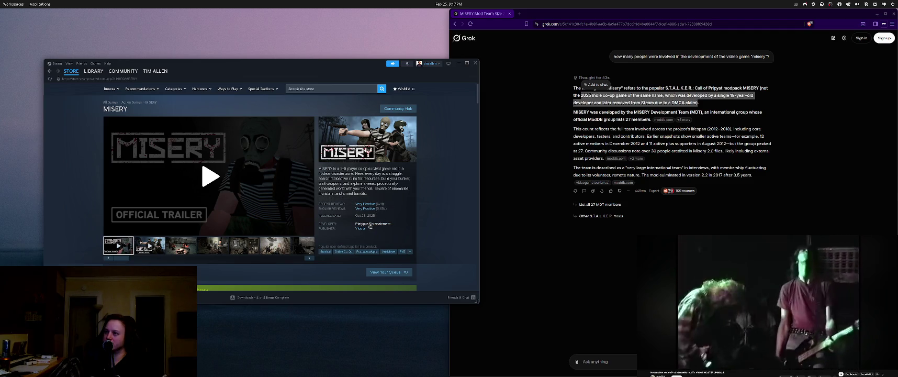
{"action": "left_click", "coordinate": [604, 244]}
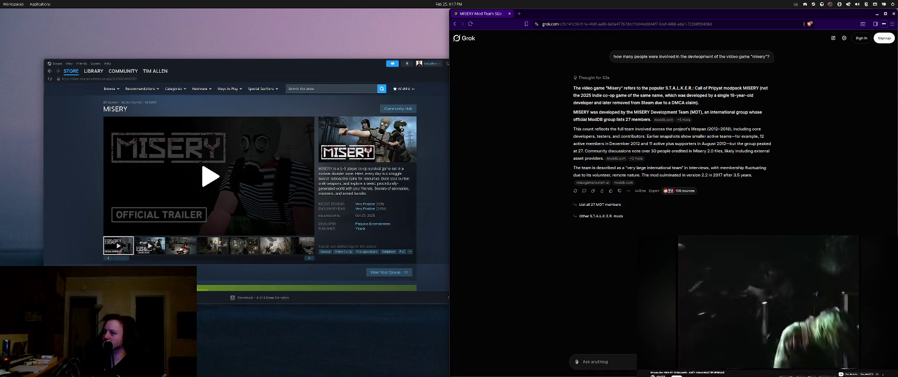
{"action": "type", "text": "how many people were invol"}
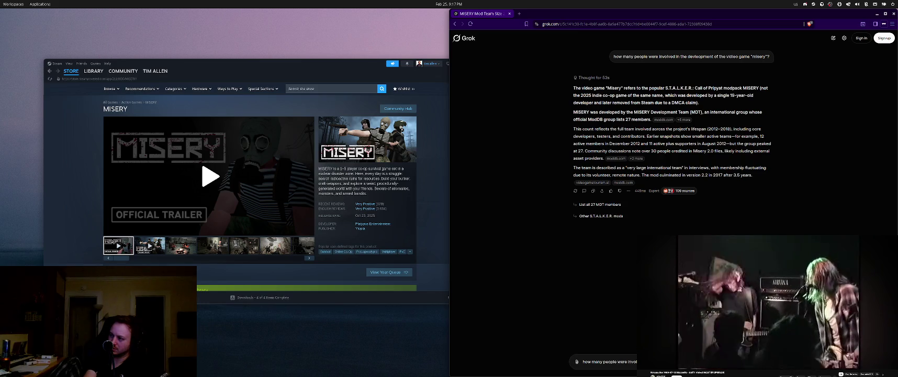
{"action": "type", "text": "developed by platypus enter"}
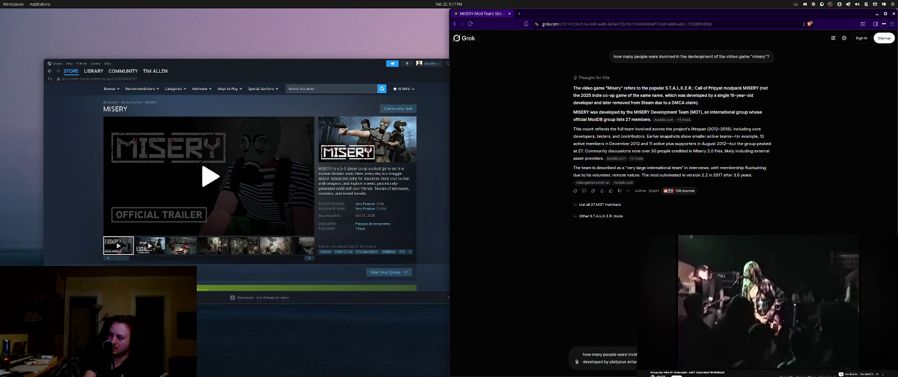
{"action": "key", "text": "Return"}
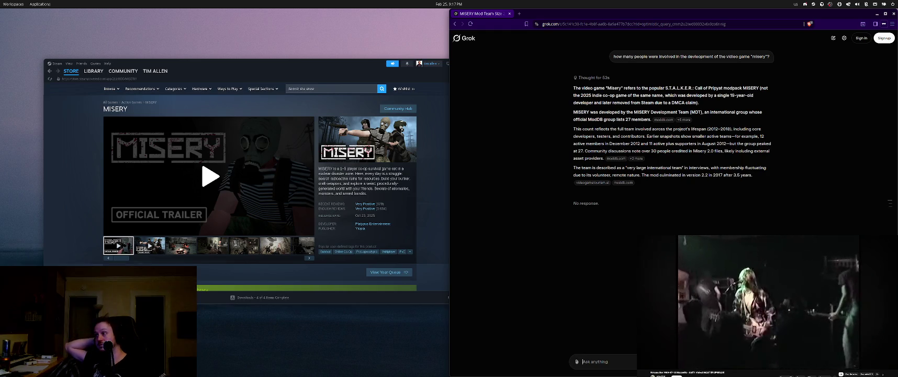
{"action": "mouse_move", "coordinate": [626, 180]}
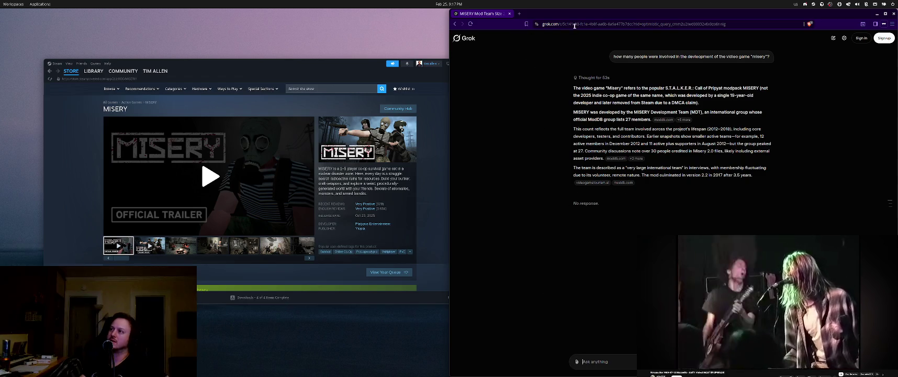
Close Grok and ask ChatGPT Misery's team size, copies sold, revenue and Steam profit
{"action": "left_click", "coordinate": [509, 14]}
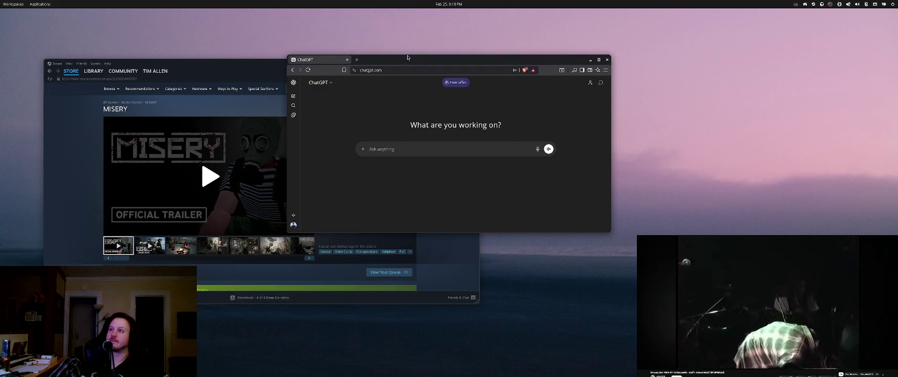
{"action": "left_click_drag", "start_coordinate": [437, 61], "coordinate": [585, 53]}
{"action": "type", "text": "how m"}
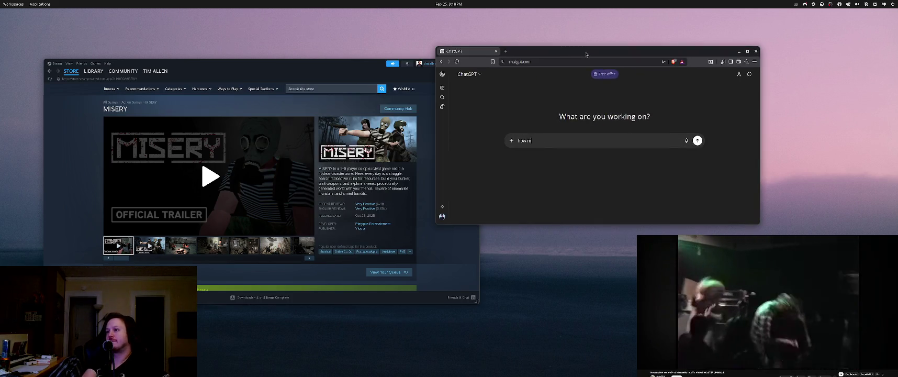
{"action": "type", "text": "any people were involv"}
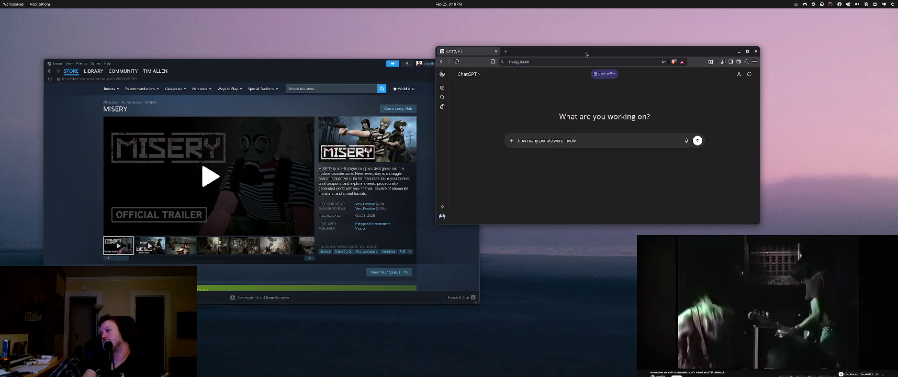
{"action": "type", "text": "ed in the development"}
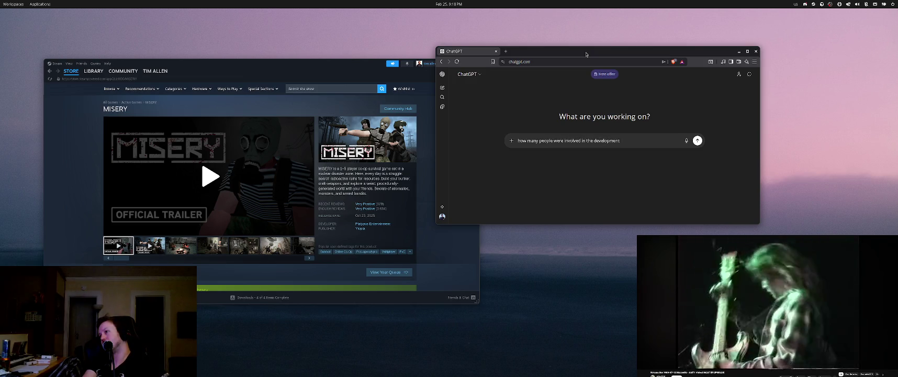
{"action": "type", "text": " of the video game"}
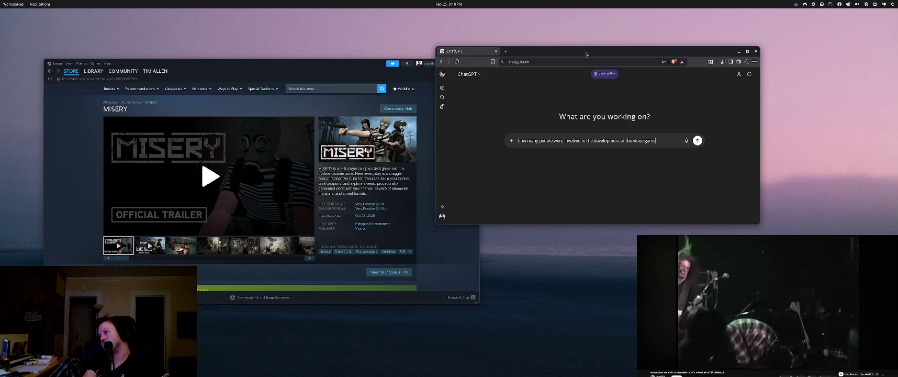
{"action": "type", "text": " \"misery\""}
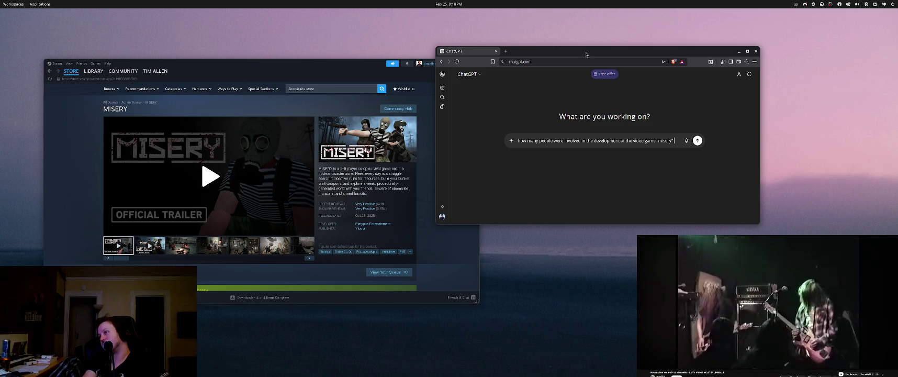
{"action": "type", "text": "by play"}
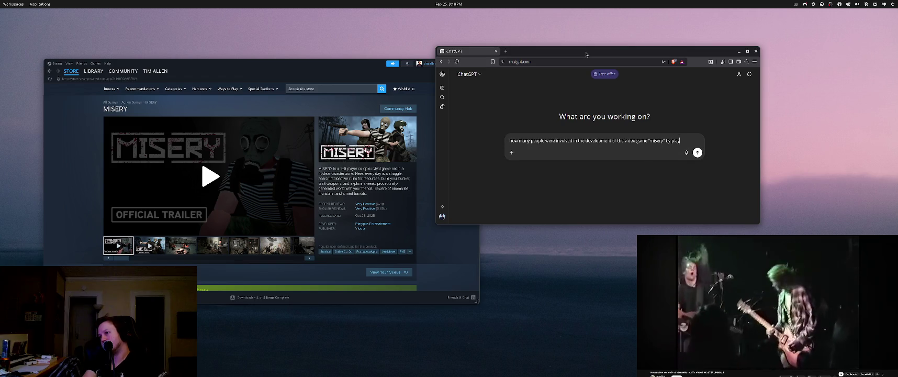
{"action": "type", "text": "t"}
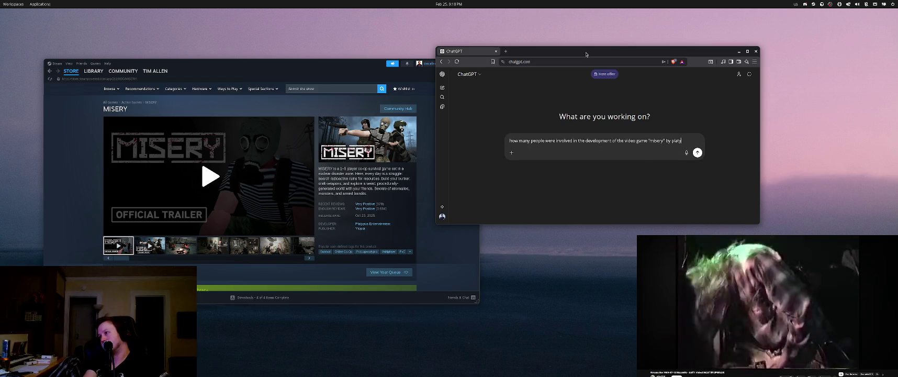
{"action": "type", "text": "pus entertainment? H"}
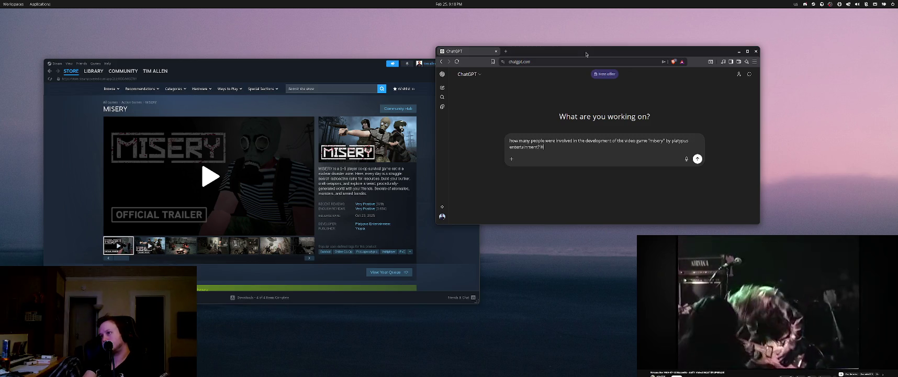
{"action": "key", "text": "BackSpace"}
{"action": "type", "text": "Roughly how many copies sold,"}
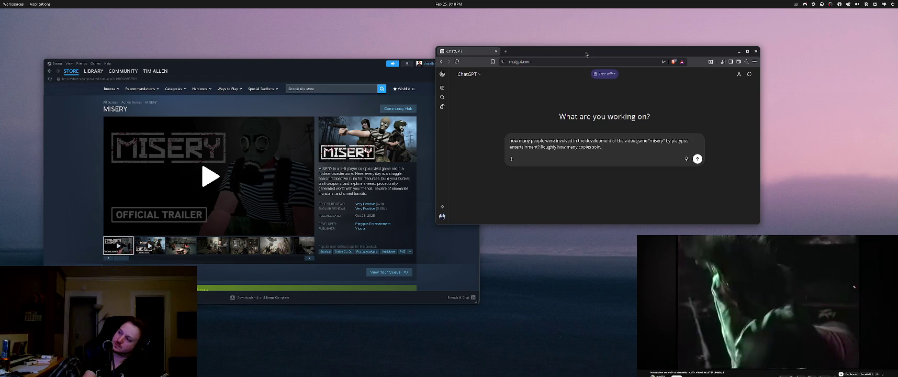
{"action": "type", "text": " revenue,"}
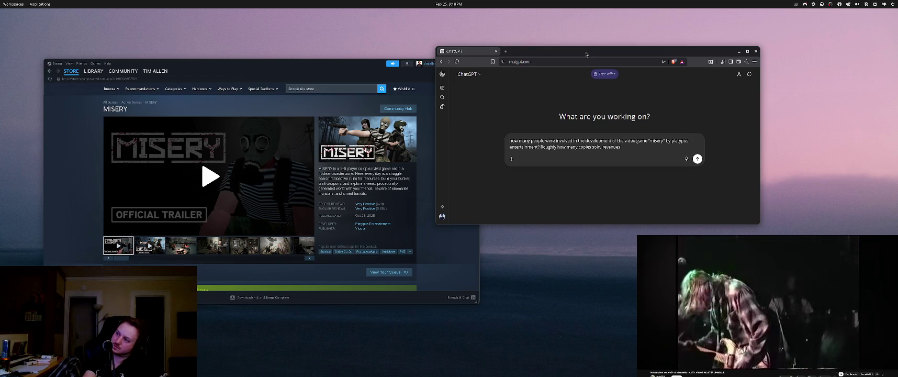
{"action": "key", "text": "BackSpace"}
{"action": "type", "text": ", and profit"}
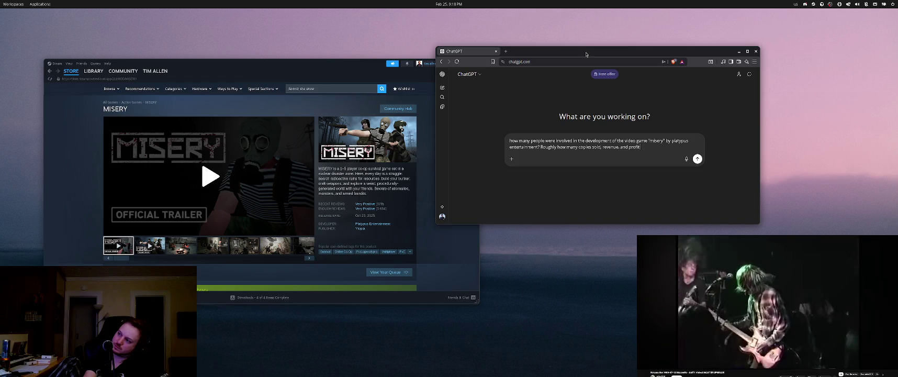
{"action": "type", "text": " from steam "}
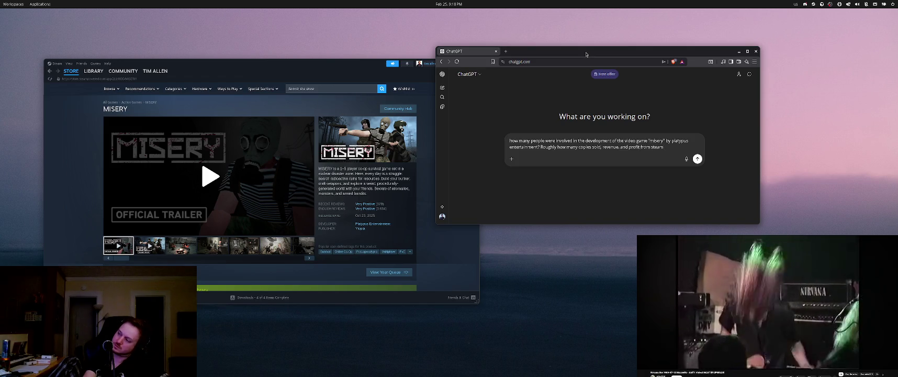
{"action": "type", "text": "sales as well"}
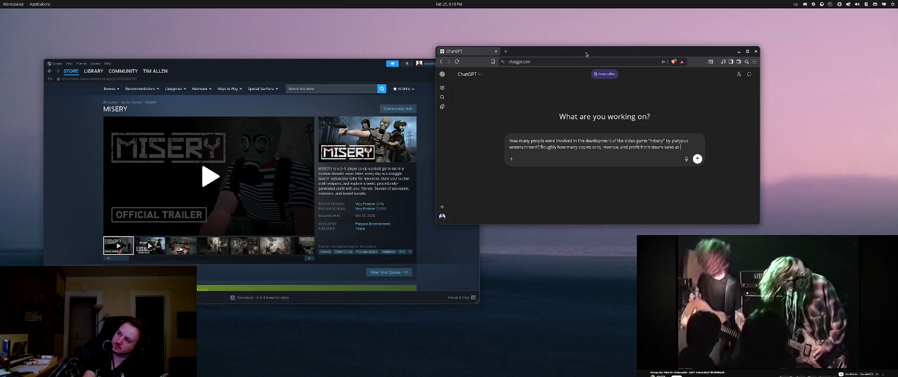
{"action": "key", "text": "Return"}
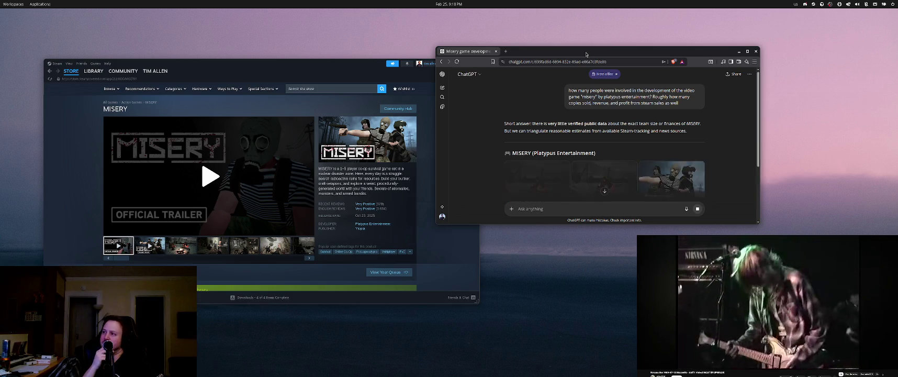
Read the team size estimates, highlighting the inference points and the typical indie survival game line
{"action": "scroll", "coordinate": [474, 131], "scroll_direction": "down", "scroll_amount": 3}
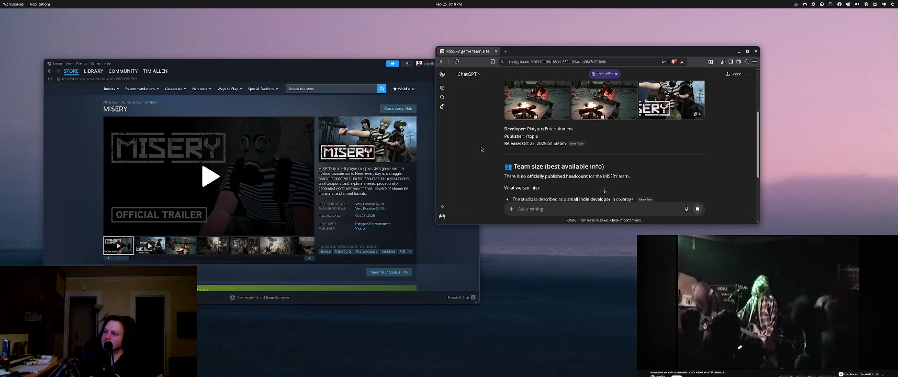
{"action": "scroll", "coordinate": [487, 146], "scroll_direction": "down", "scroll_amount": 1}
{"action": "scroll", "coordinate": [513, 144], "scroll_direction": "down", "scroll_amount": 1}
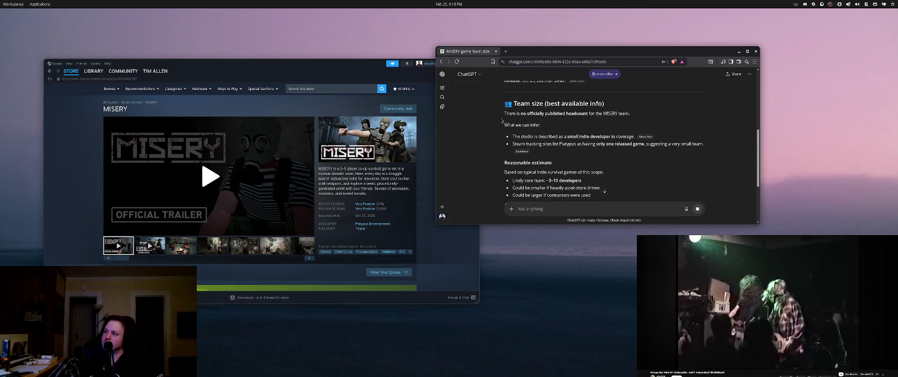
{"action": "mouse_move", "coordinate": [507, 126]}
{"action": "left_mouse_down"}
{"action": "mouse_move", "coordinate": [654, 145]}
{"action": "mouse_move", "coordinate": [633, 145]}
{"action": "mouse_move", "coordinate": [664, 154]}
{"action": "left_mouse_up"}
{"action": "left_click", "coordinate": [487, 149]}
{"action": "scroll", "coordinate": [482, 148], "scroll_direction": "down", "scroll_amount": 1}
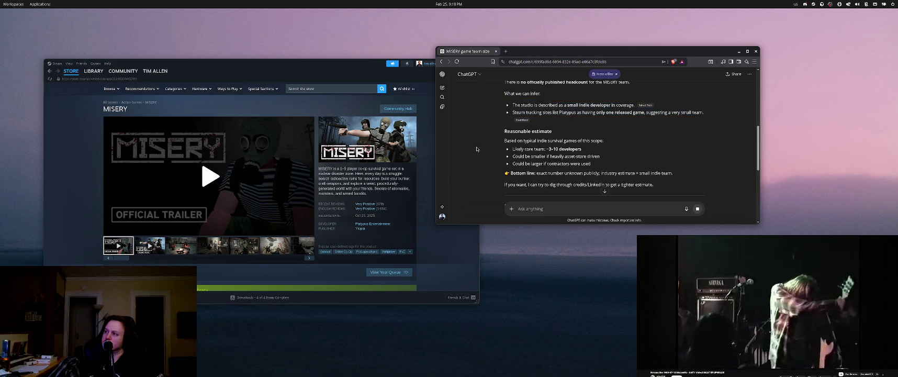
{"action": "mouse_move", "coordinate": [495, 137]}
{"action": "left_mouse_down"}
{"action": "mouse_move", "coordinate": [592, 151]}
{"action": "mouse_move", "coordinate": [581, 149]}
{"action": "left_mouse_up"}
{"action": "scroll", "coordinate": [576, 149], "scroll_direction": "down", "scroll_amount": 2}
{"action": "left_click", "coordinate": [513, 131]}
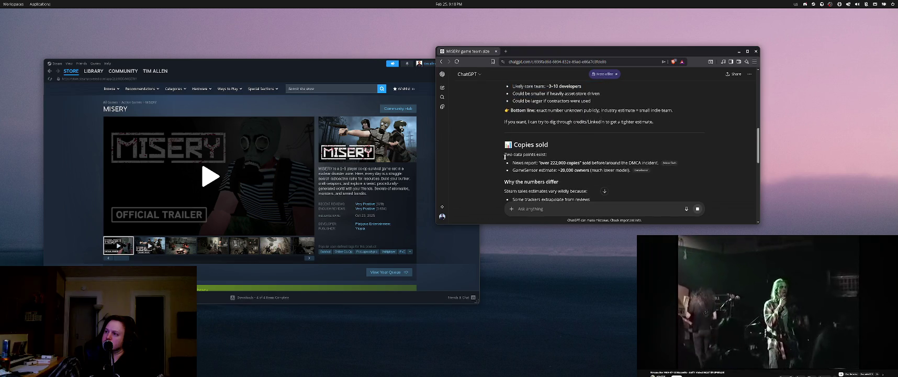
Highlight the copies-sold lines: the 222,000 news report and GameSensor's ~20,000 owners
{"action": "scroll", "coordinate": [505, 156], "scroll_direction": "down", "scroll_amount": 1}
{"action": "mouse_move", "coordinate": [513, 131]}
{"action": "left_mouse_down"}
{"action": "mouse_move", "coordinate": [662, 139]}
{"action": "mouse_move", "coordinate": [660, 132]}
{"action": "left_mouse_up"}
{"action": "scroll", "coordinate": [601, 136], "scroll_direction": "down", "scroll_amount": 1}
{"action": "left_click", "coordinate": [514, 115]}
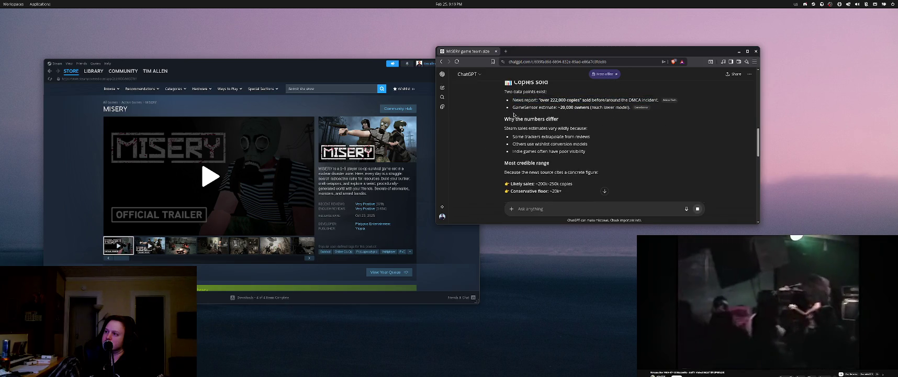
{"action": "left_click_drag", "start_coordinate": [513, 100], "coordinate": [661, 100]}
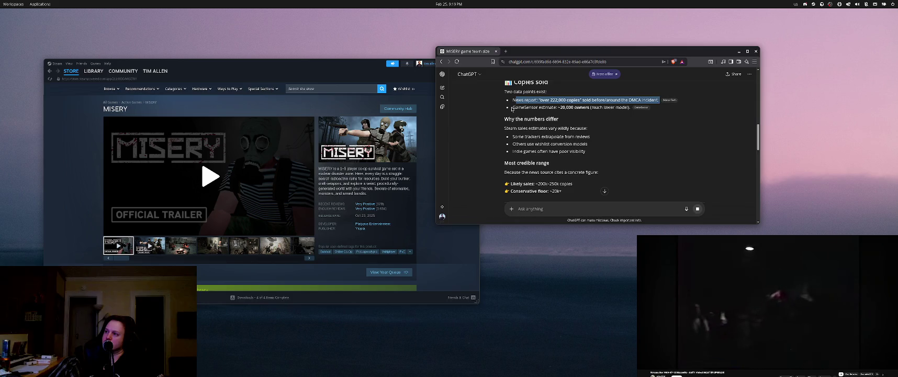
{"action": "left_click_drag", "start_coordinate": [512, 107], "coordinate": [618, 107]}
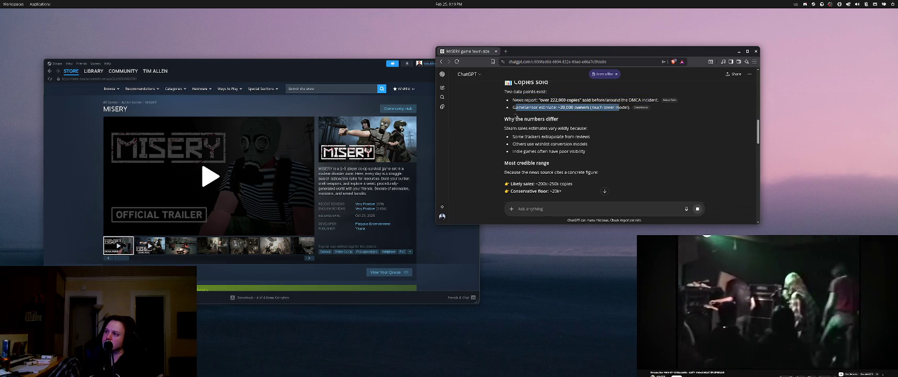
{"action": "left_click", "coordinate": [516, 107]}
{"action": "left_click_drag", "start_coordinate": [512, 107], "coordinate": [602, 106]}
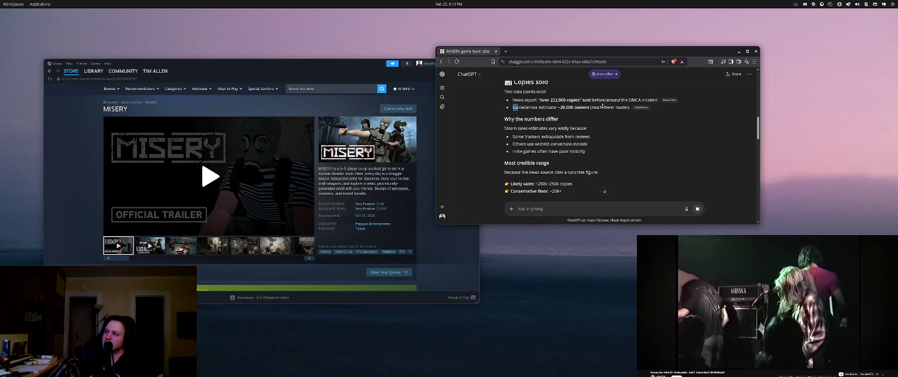
{"action": "left_click", "coordinate": [469, 110]}
Read likely sales and Scenario A, highlighting the $2.2 million gross revenue figure
{"action": "scroll", "coordinate": [469, 110], "scroll_direction": "down", "scroll_amount": 1}
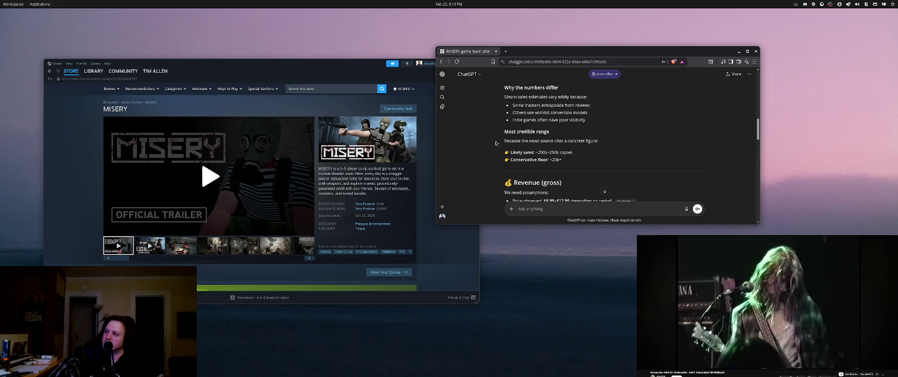
{"action": "left_click_drag", "start_coordinate": [511, 150], "coordinate": [572, 153]}
{"action": "left_click", "coordinate": [451, 156]}
{"action": "scroll", "coordinate": [478, 158], "scroll_direction": "down", "scroll_amount": 2}
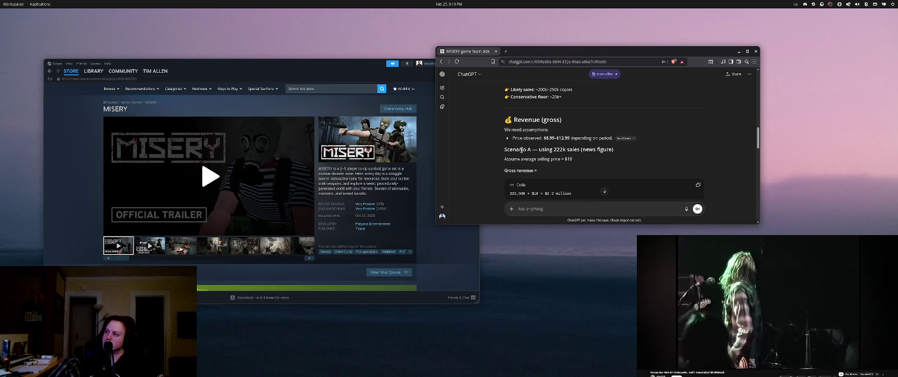
{"action": "left_click_drag", "start_coordinate": [513, 149], "coordinate": [613, 150]}
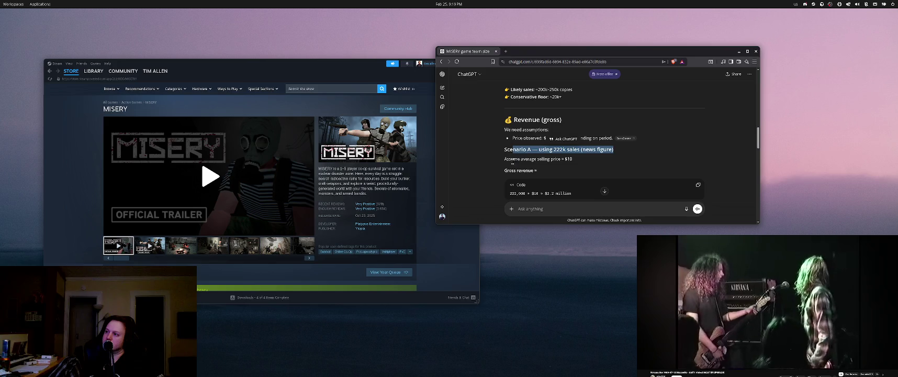
{"action": "scroll", "coordinate": [486, 162], "scroll_direction": "down", "scroll_amount": 1}
{"action": "left_click", "coordinate": [581, 161]}
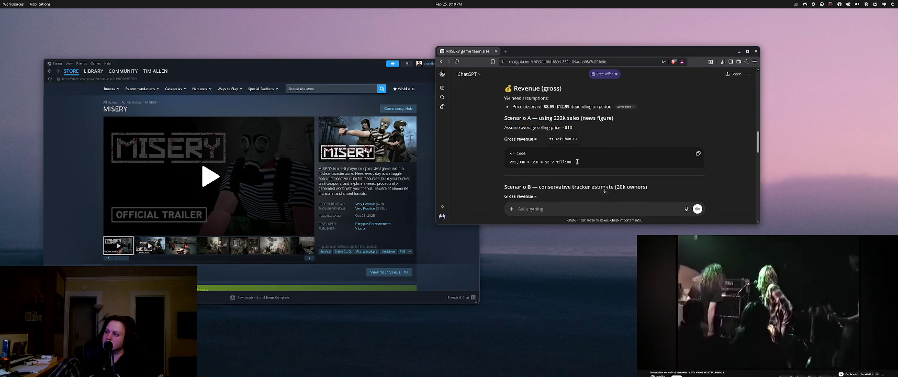
{"action": "left_click_drag", "start_coordinate": [581, 161], "coordinate": [547, 162]}
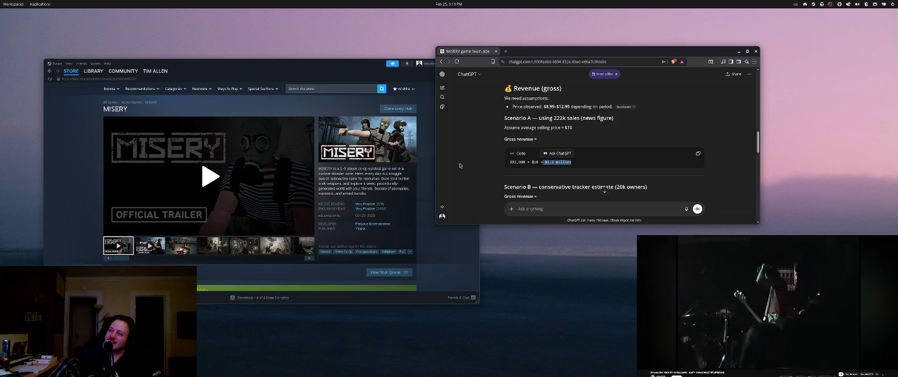
{"action": "left_click", "coordinate": [210, 176]}
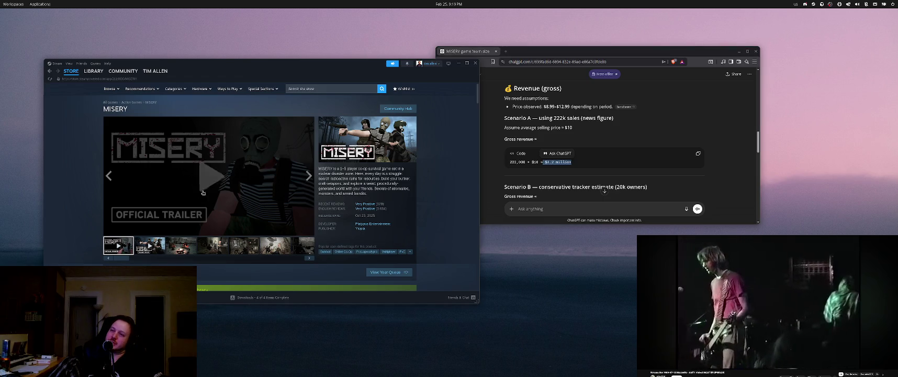
Watch the MISERY trailer from about 0:25 in fullscreen, then return to ChatGPT's answer
{"action": "left_click", "coordinate": [153, 224]}
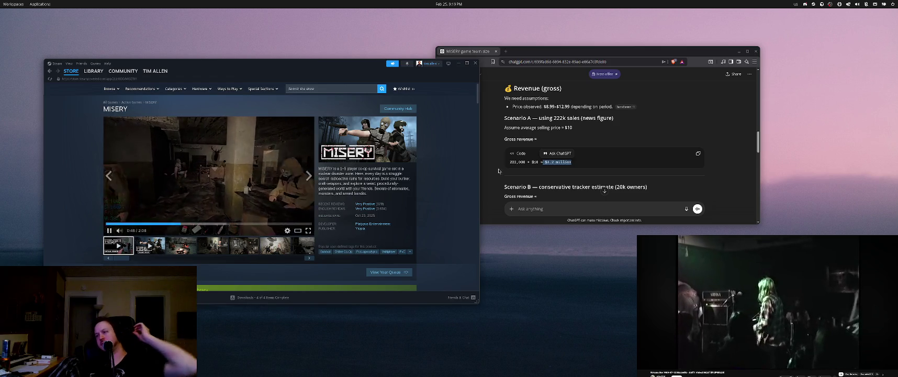
{"action": "mouse_move", "coordinate": [121, 219]}
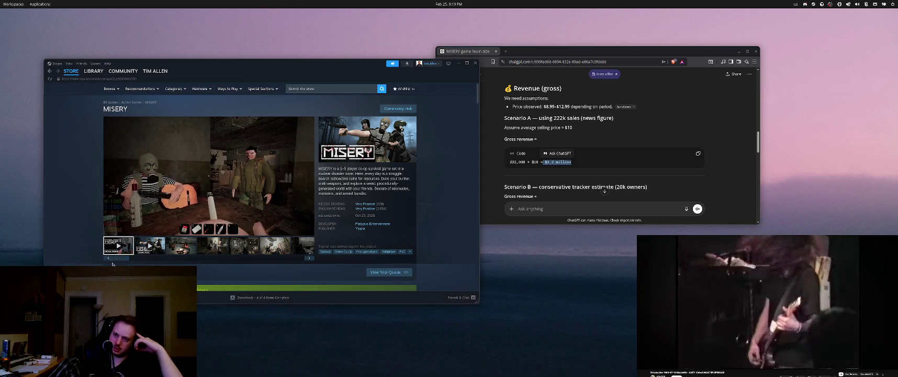
{"action": "mouse_move", "coordinate": [111, 233]}
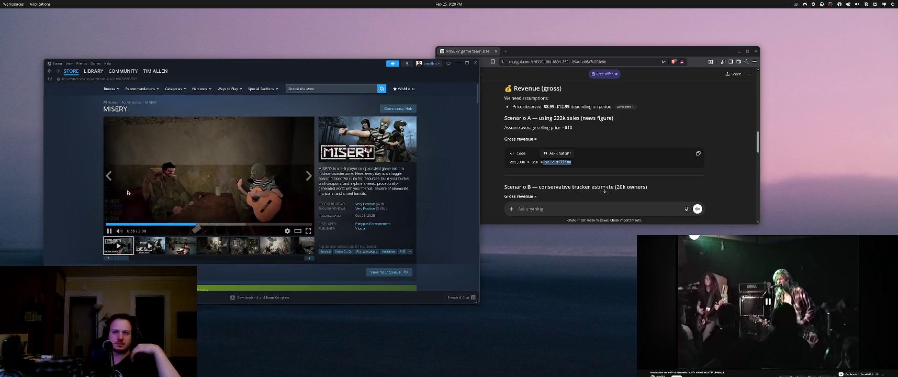
{"action": "left_click", "coordinate": [312, 234]}
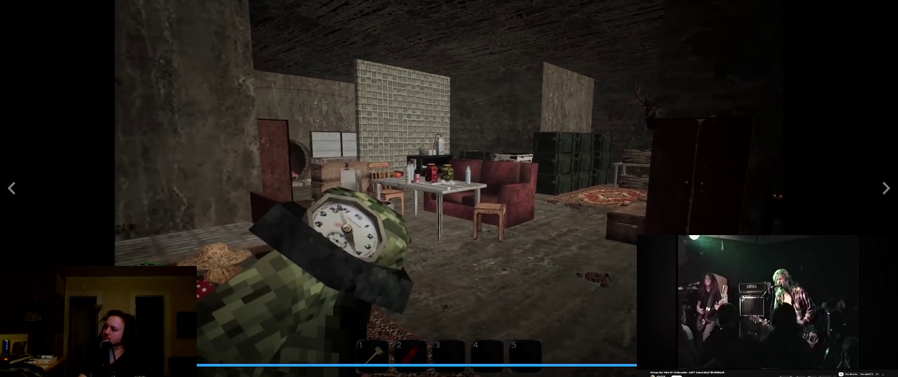
{"action": "key", "text": "Escape"}
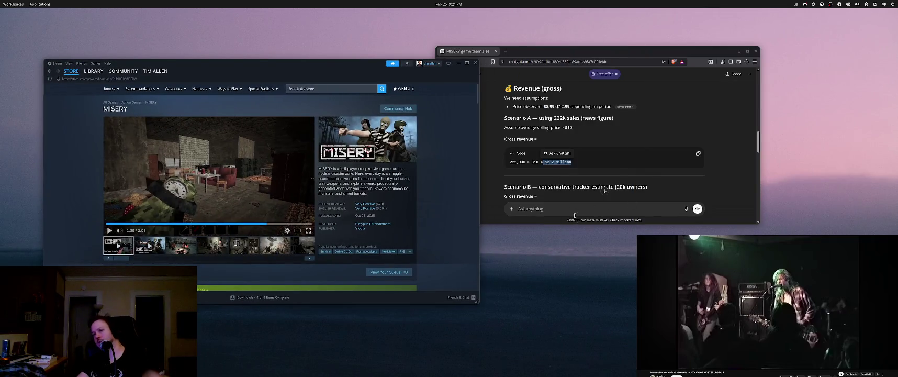
{"action": "left_click", "coordinate": [523, 178]}
{"action": "scroll", "coordinate": [504, 154], "scroll_direction": "down", "scroll_amount": 2}
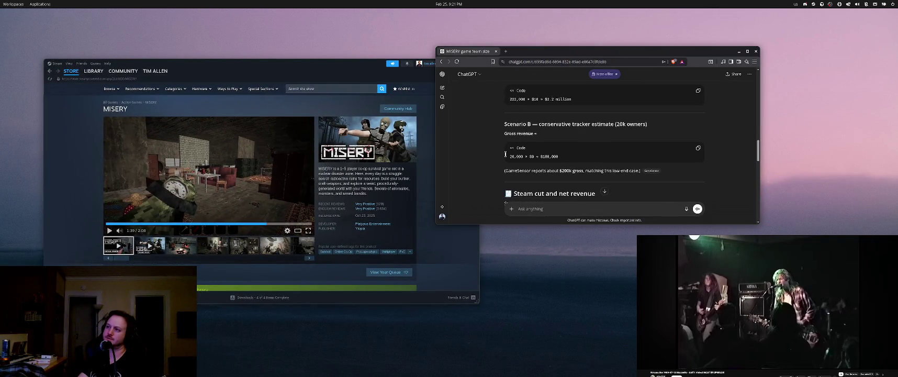
Read the Steam cut and profit ranges, selecting the high-sales scenario line
{"action": "scroll", "coordinate": [550, 149], "scroll_direction": "up", "scroll_amount": 1}
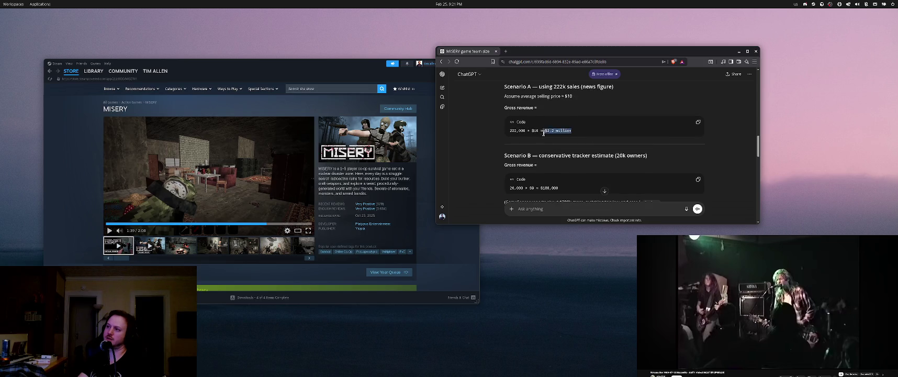
{"action": "scroll", "coordinate": [523, 151], "scroll_direction": "down", "scroll_amount": 1}
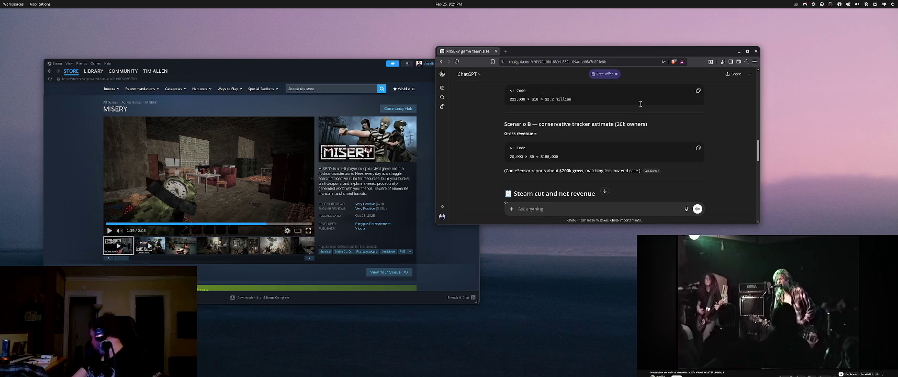
{"action": "scroll", "coordinate": [628, 115], "scroll_direction": "down", "scroll_amount": 3}
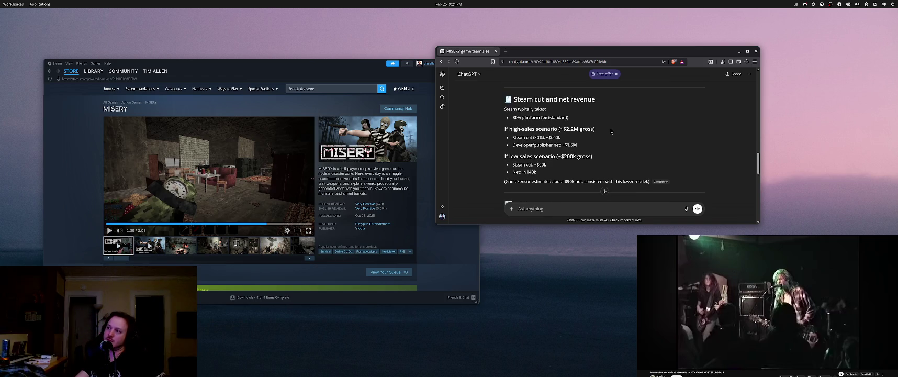
{"action": "triple_click", "coordinate": [558, 128]}
{"action": "scroll", "coordinate": [576, 133], "scroll_direction": "down", "scroll_amount": 4}
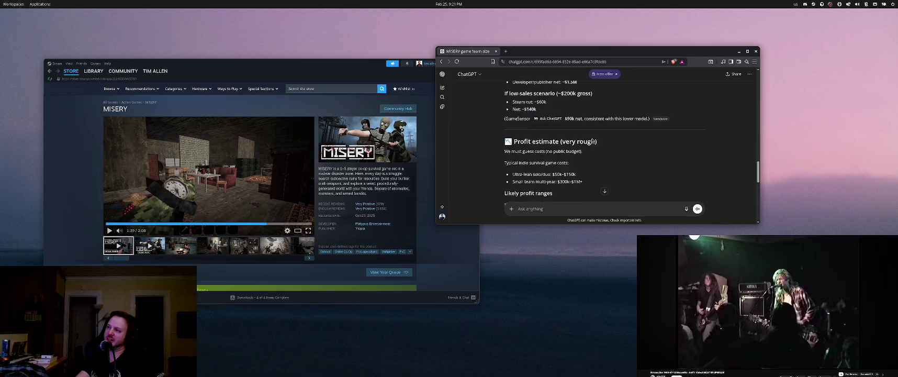
{"action": "scroll", "coordinate": [592, 137], "scroll_direction": "up", "scroll_amount": 1}
{"action": "scroll", "coordinate": [595, 137], "scroll_direction": "down", "scroll_amount": 1}
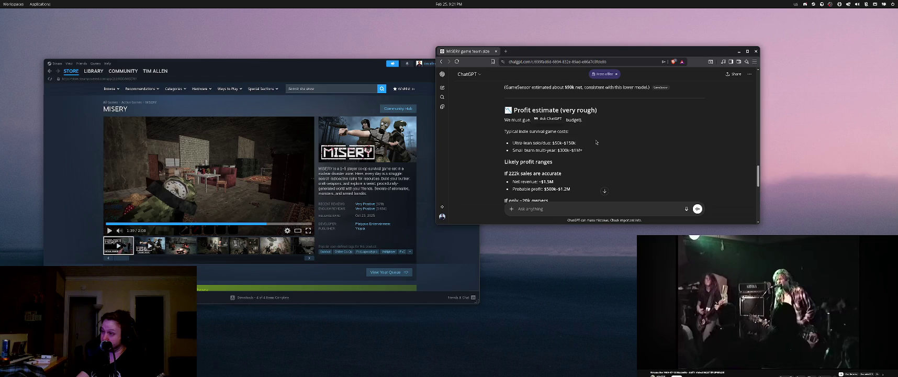
Read through the final reality check summary, then move the ChatGPT window aside and close it
{"action": "scroll", "coordinate": [596, 140], "scroll_direction": "down", "scroll_amount": 1}
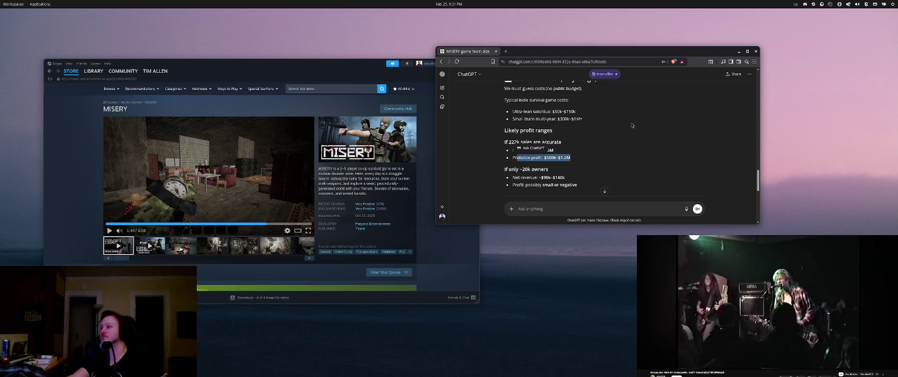
{"action": "scroll", "coordinate": [631, 120], "scroll_direction": "down", "scroll_amount": 2}
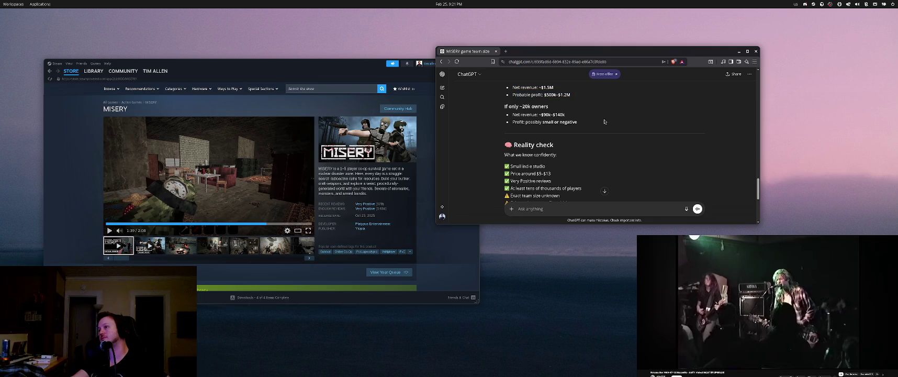
{"action": "scroll", "coordinate": [604, 120], "scroll_direction": "down", "scroll_amount": 2}
{"action": "right_click", "coordinate": [600, 127]}
{"action": "key", "text": "Escape"}
{"action": "scroll", "coordinate": [547, 136], "scroll_direction": "down", "scroll_amount": 3}
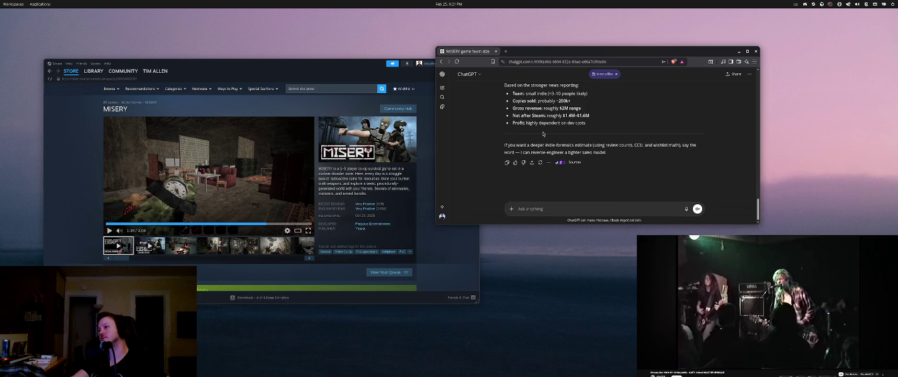
{"action": "mouse_move", "coordinate": [570, 71]}
{"action": "left_mouse_down"}
{"action": "mouse_move", "coordinate": [632, 78]}
{"action": "mouse_move", "coordinate": [694, 111]}
{"action": "mouse_move", "coordinate": [693, 145]}
{"action": "left_mouse_up"}
{"action": "left_click", "coordinate": [619, 126]}
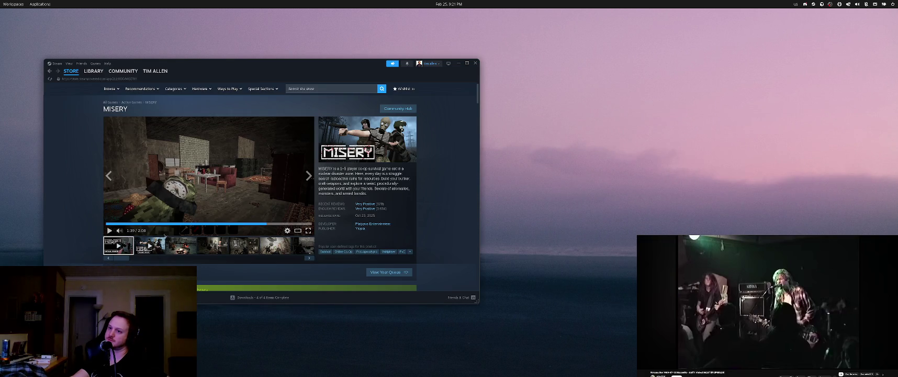
{"action": "left_click", "coordinate": [196, 249]}
{"action": "left_click", "coordinate": [212, 249]}
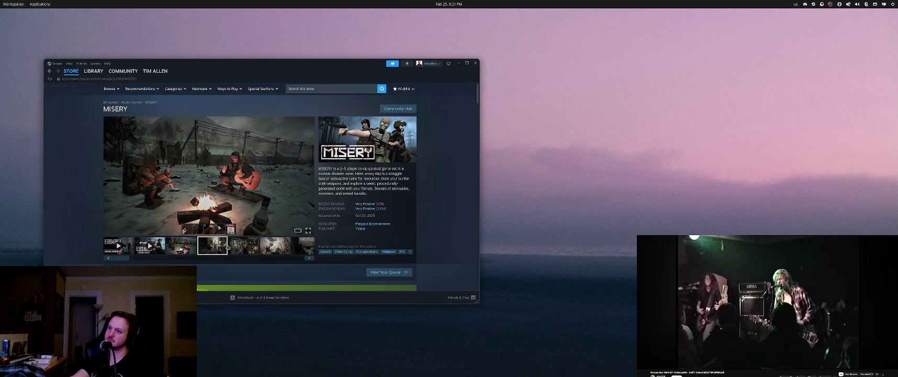
{"action": "left_click", "coordinate": [240, 247]}
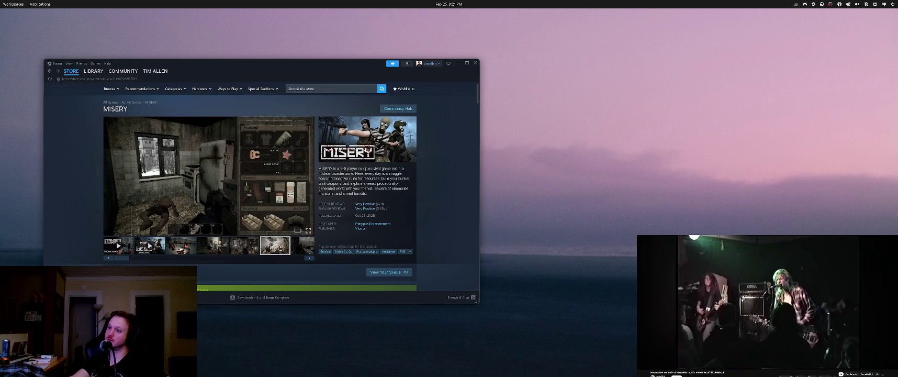
{"action": "left_click", "coordinate": [254, 247]}
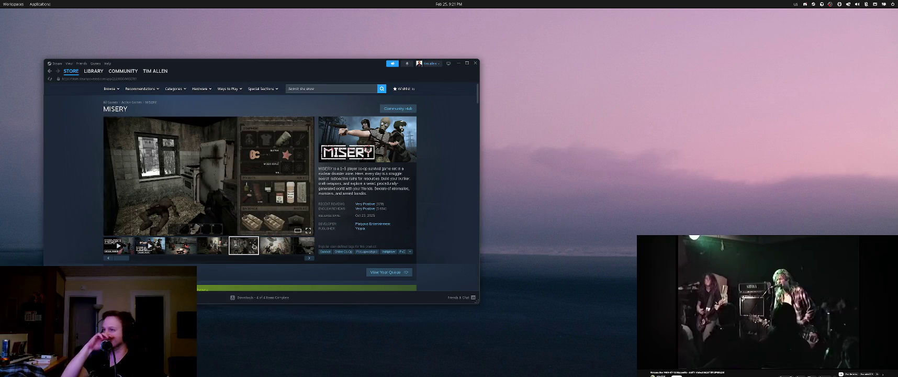
{"action": "left_click", "coordinate": [308, 230]}
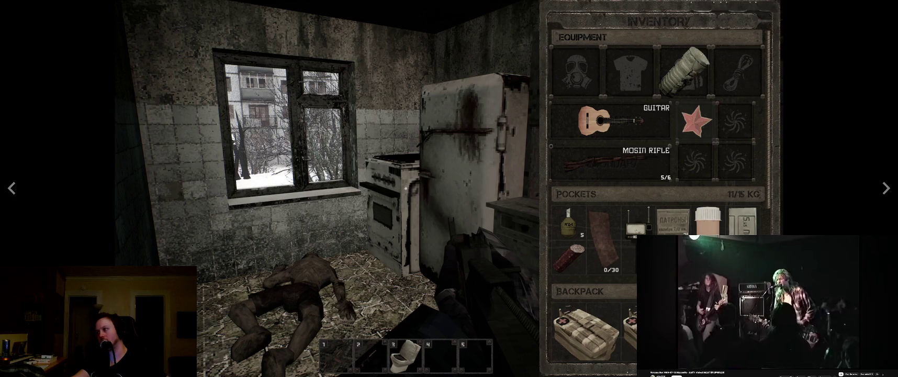
{"action": "key", "text": "Escape"}
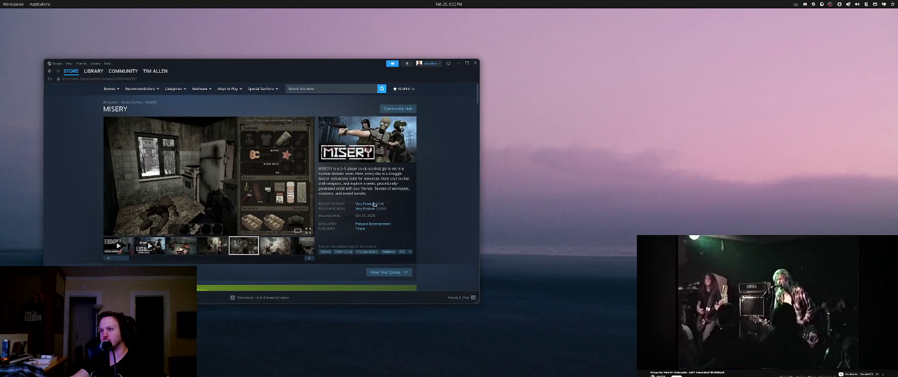
{"action": "scroll", "coordinate": [372, 204], "scroll_direction": "down", "scroll_amount": 3}
{"action": "scroll", "coordinate": [354, 200], "scroll_direction": "down", "scroll_amount": 5}
{"action": "scroll", "coordinate": [341, 197], "scroll_direction": "up", "scroll_amount": 6}
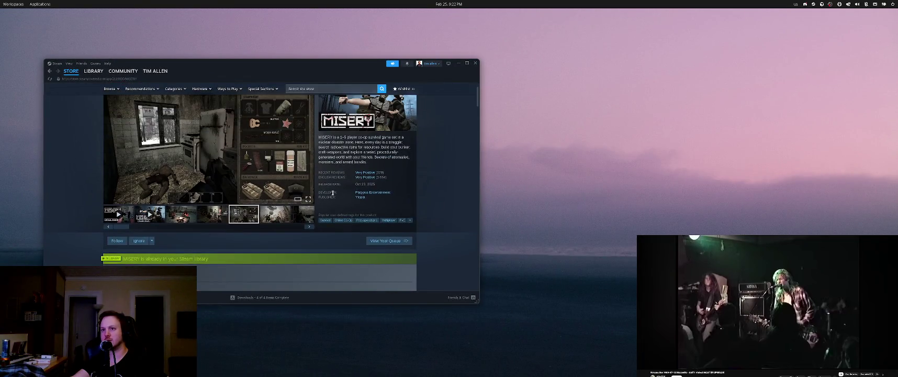
{"action": "scroll", "coordinate": [327, 195], "scroll_direction": "down", "scroll_amount": 5}
{"action": "scroll", "coordinate": [326, 193], "scroll_direction": "down", "scroll_amount": 5}
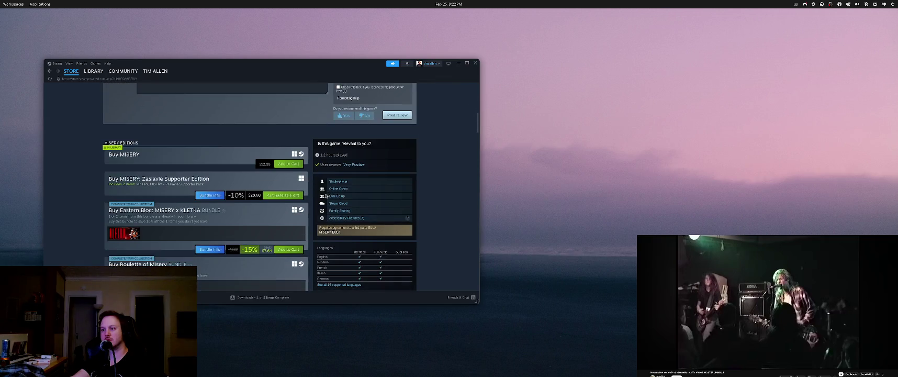
{"action": "scroll", "coordinate": [325, 195], "scroll_direction": "down", "scroll_amount": 5}
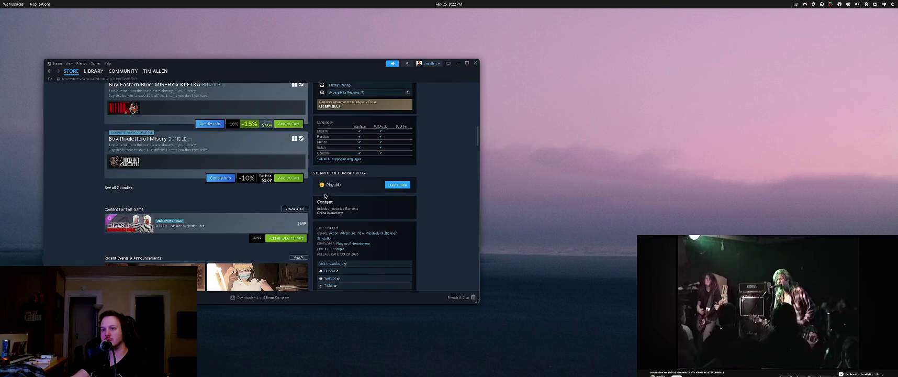
{"action": "scroll", "coordinate": [325, 195], "scroll_direction": "down", "scroll_amount": 5}
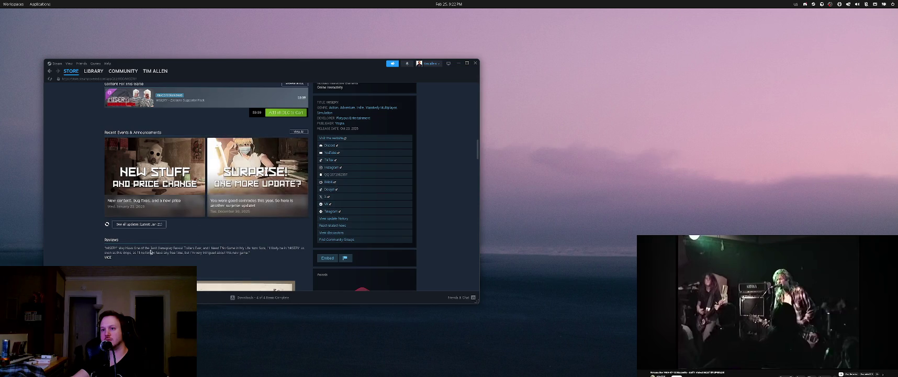
{"action": "left_click_drag", "start_coordinate": [215, 252], "coordinate": [264, 256]}
{"action": "left_click_drag", "start_coordinate": [151, 262], "coordinate": [92, 235]}
{"action": "scroll", "coordinate": [75, 214], "scroll_direction": "up", "scroll_amount": 6}
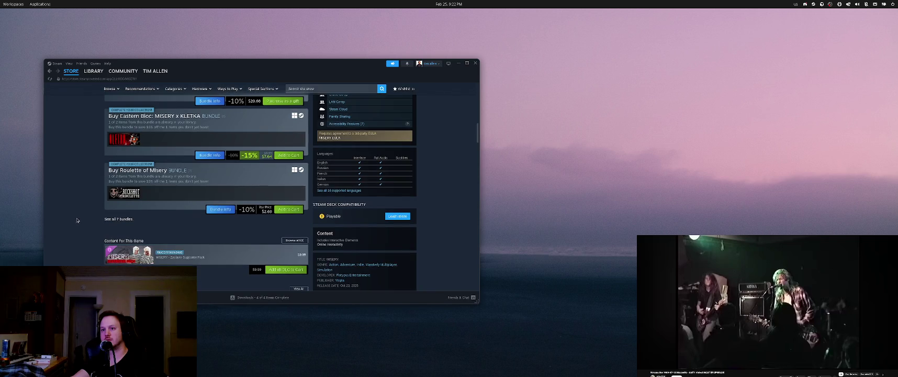
{"action": "scroll", "coordinate": [78, 223], "scroll_direction": "up", "scroll_amount": 15}
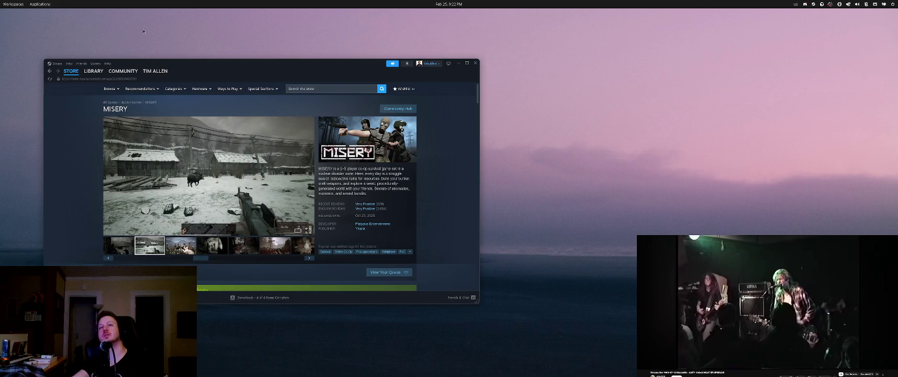
{"action": "key", "text": "super+1"}
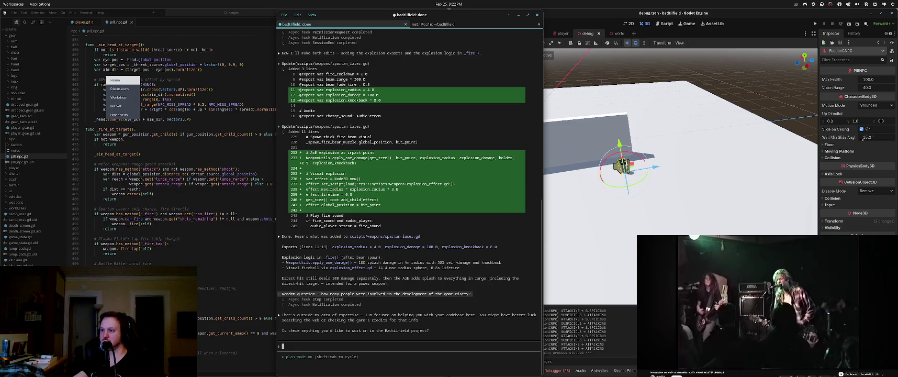
Run and restart the battlefield game, aim down the assault rifle's sights, then stop it
{"action": "key", "text": "alt+Tab"}
{"action": "key", "text": "F5"}
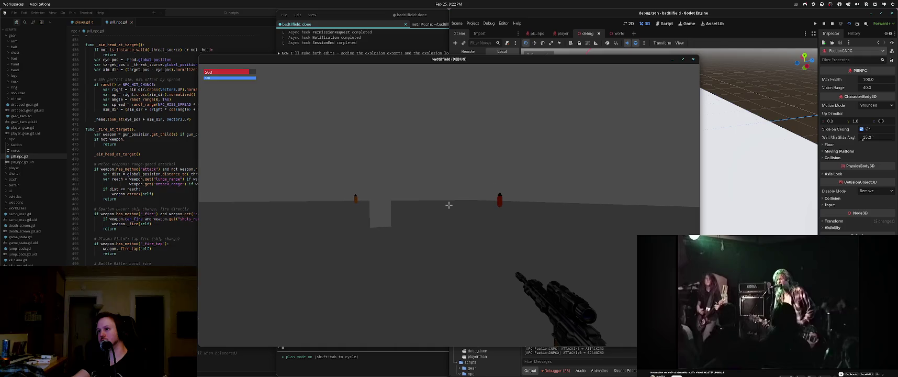
{"action": "key", "text": "F5"}
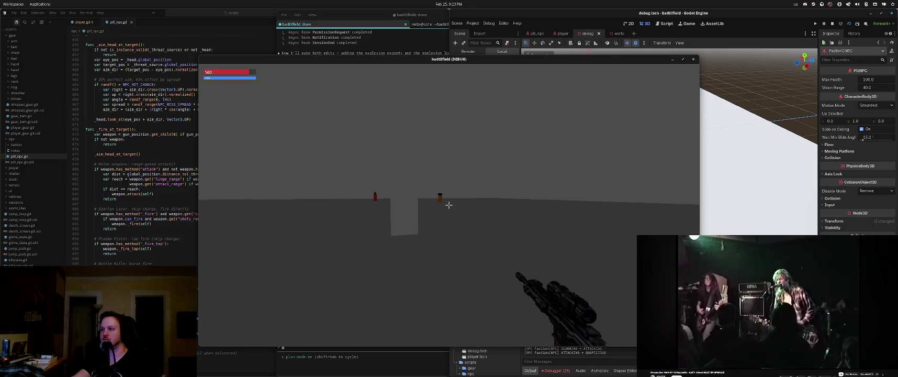
{"action": "key", "text": "1"}
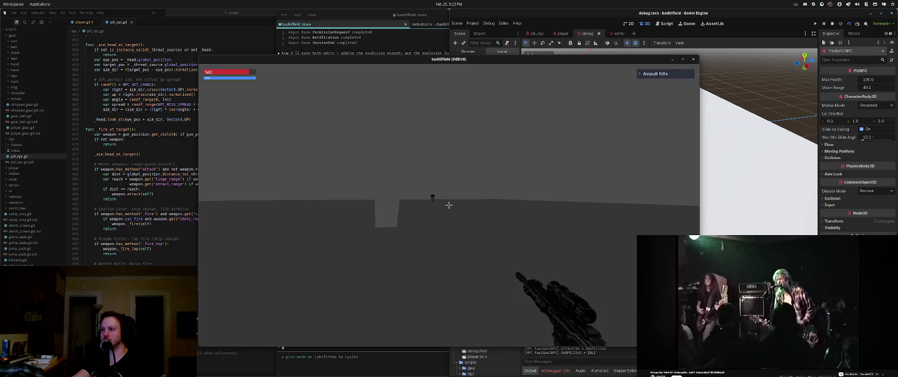
{"action": "right_click", "coordinate": [449, 205]}
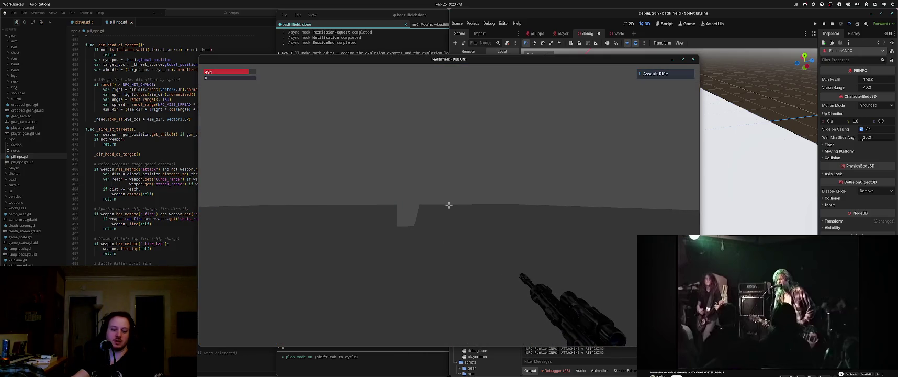
{"action": "key", "text": "F8"}
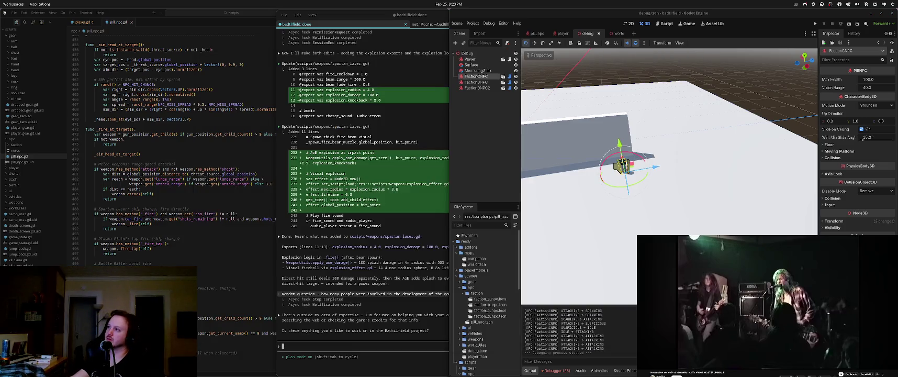
Orbit Godot's 3D view over the wall and floor, then quit the Claude Code session
{"action": "mouse_move", "coordinate": [632, 251]}
{"action": "left_mouse_down"}
{"action": "mouse_move", "coordinate": [602, 235]}
{"action": "mouse_move", "coordinate": [552, 165]}
{"action": "left_mouse_up"}
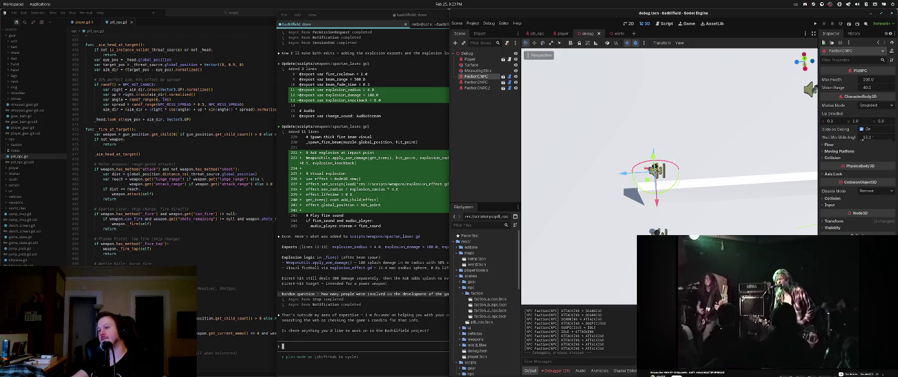
{"action": "left_click_drag", "start_coordinate": [669, 142], "coordinate": [654, 126]}
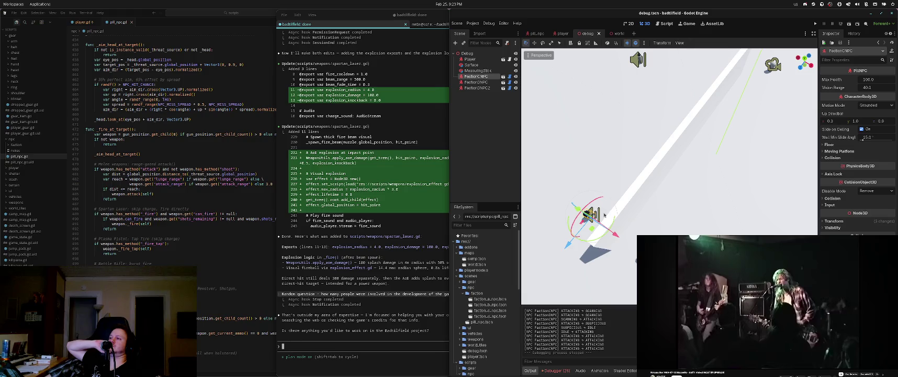
{"action": "key", "text": "alt+Tab"}
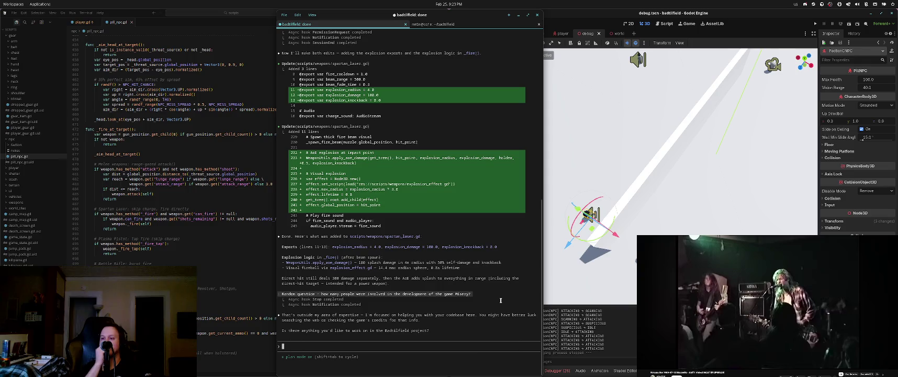
{"action": "key", "text": "ctrl+c"}
{"action": "key", "text": "ctrl+c"}
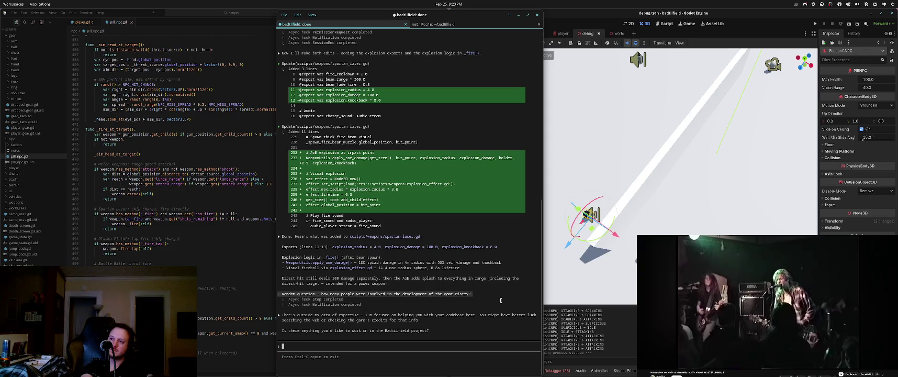
Enter the shell command mkdir ~/code/ after discarding a half-typed cd
{"action": "type", "text": "cd "}
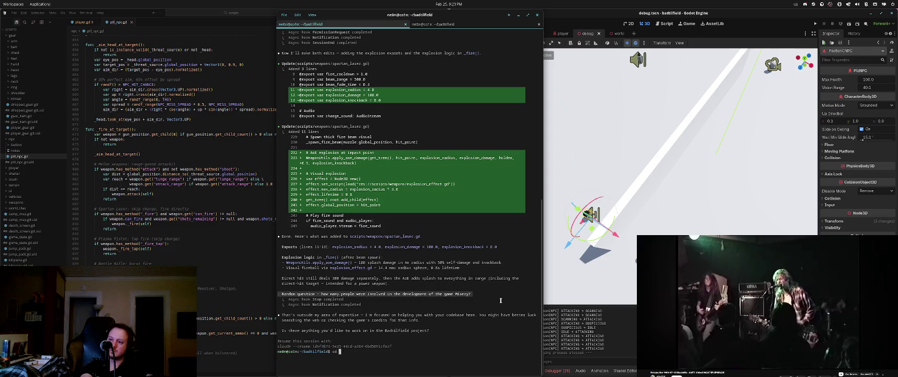
{"action": "type", "text": "../cod"}
{"action": "key", "text": "BackSpace"}
{"action": "key", "text": "BackSpace"}
{"action": "key", "text": "BackSpace"}
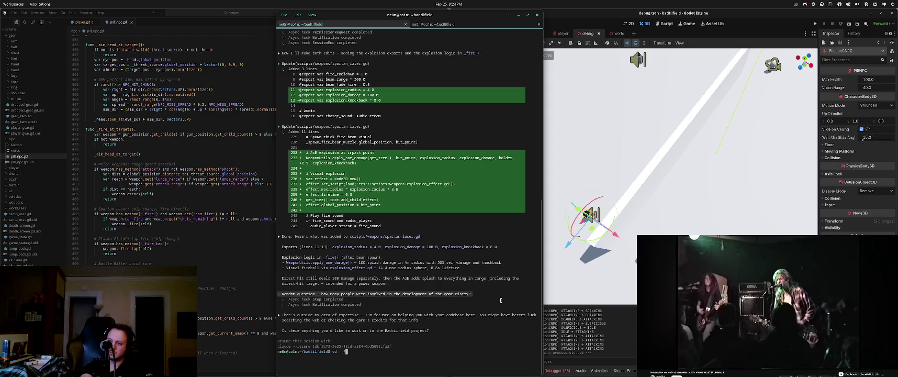
{"action": "type", "text": "mkdir ~/code/"}
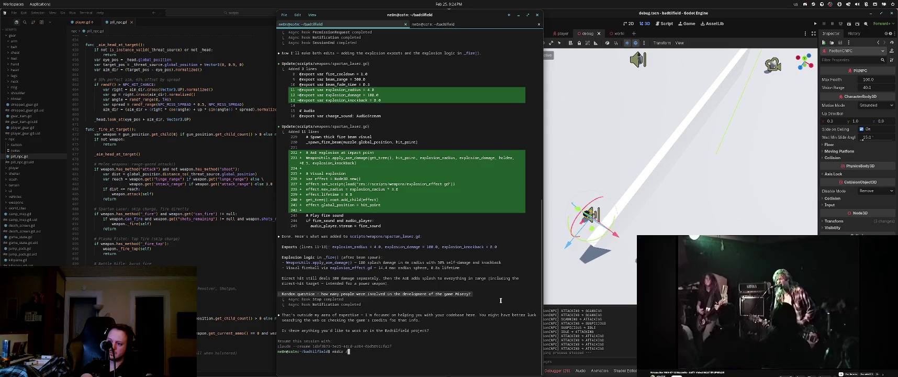
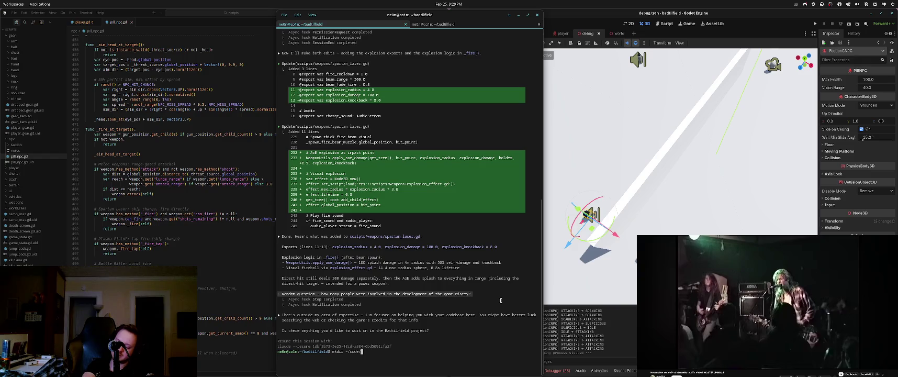
Create the ~/code/lootyshooty folder with mkdir and cd into it
{"action": "type", "text": "warhals"}
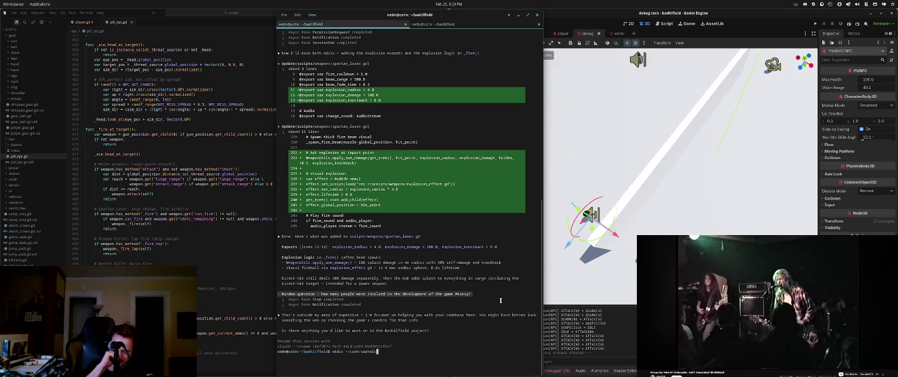
{"action": "key", "text": "BackSpace"}
{"action": "key", "text": "BackSpace"}
{"action": "key", "text": "BackSpace"}
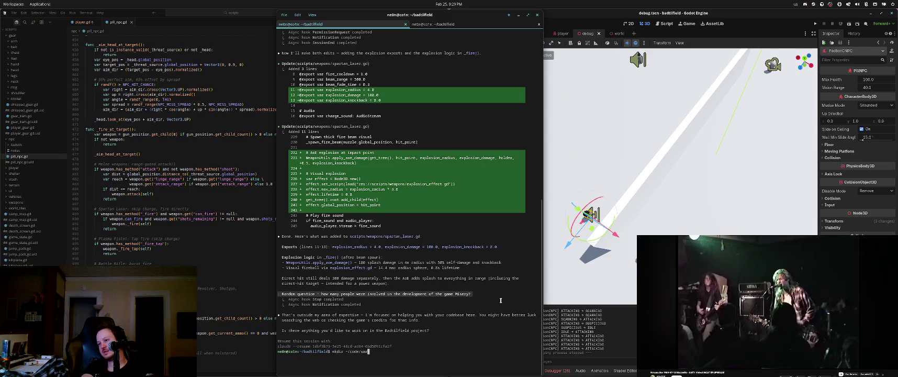
{"action": "type", "text": "doomalc"}
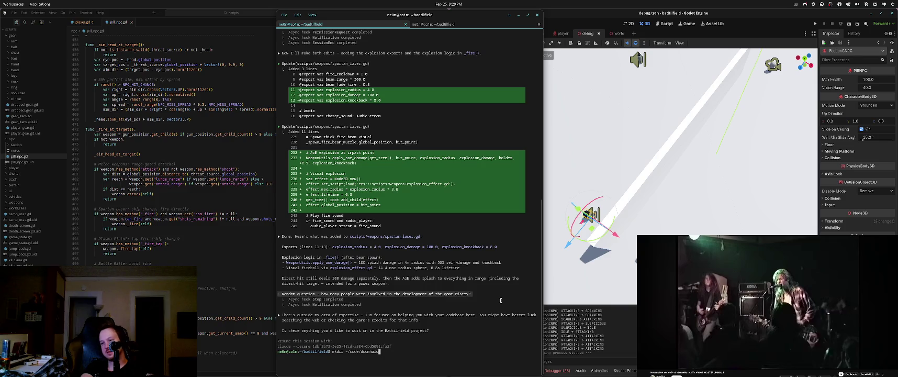
{"action": "type", "text": "warhamm"}
{"action": "key", "text": "BackSpace"}
{"action": "key", "text": "BackSpace"}
{"action": "key", "text": "BackSpace"}
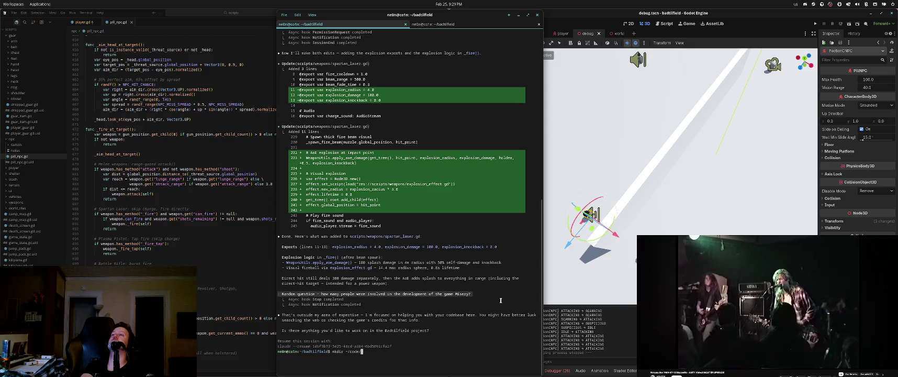
{"action": "type", "text": "lcotyshooty"}
{"action": "key", "text": "Return"}
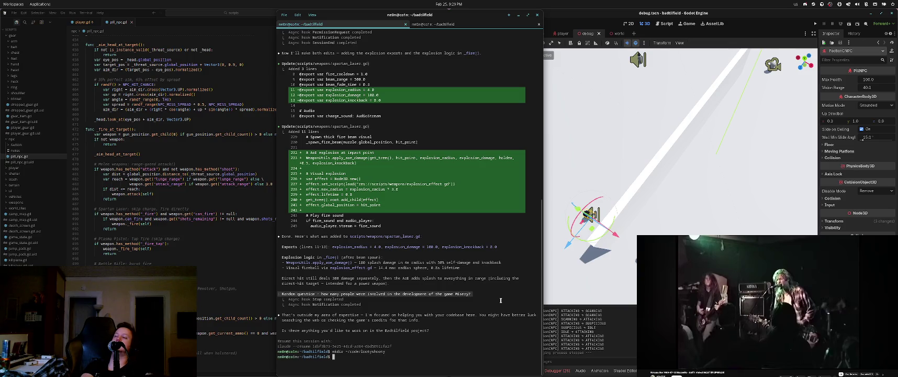
{"action": "type", "text": "cd ~/code/lootyshooty/"}
{"action": "key", "text": "Return"}
Launch Claude Code in the lootyshooty folder and switch it to plan mode
{"action": "type", "text": "claude"}
{"action": "key", "text": "Return"}
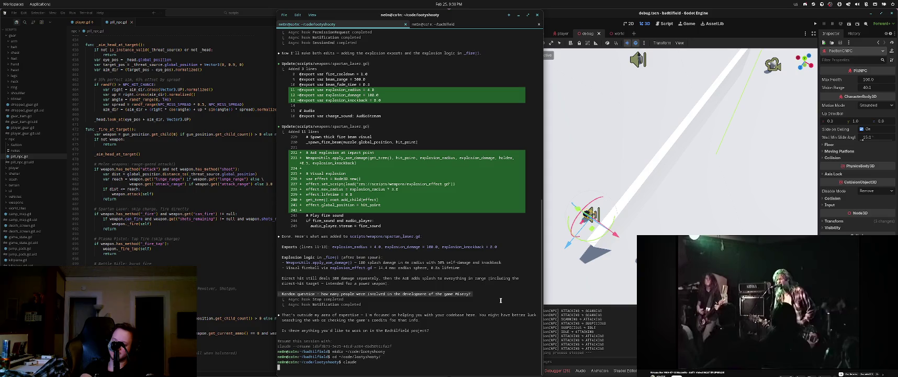
{"action": "key", "text": "shift+Tab"}
Submit the brief: a stalker-like singleplayer FPS survival looter-shooter needing Unreal Engine 5 installed and configured
{"action": "type", "text": "This is a new project where I inten"}
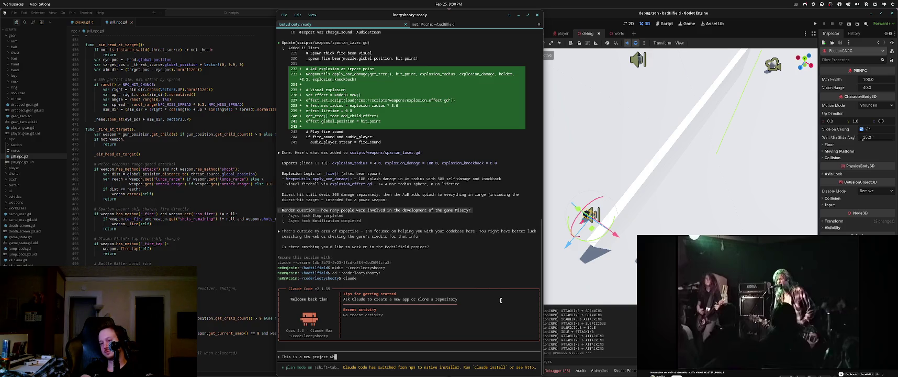
{"action": "type", "text": "d to create a st"}
{"action": "type", "text": "alker-like singleplayer fps "}
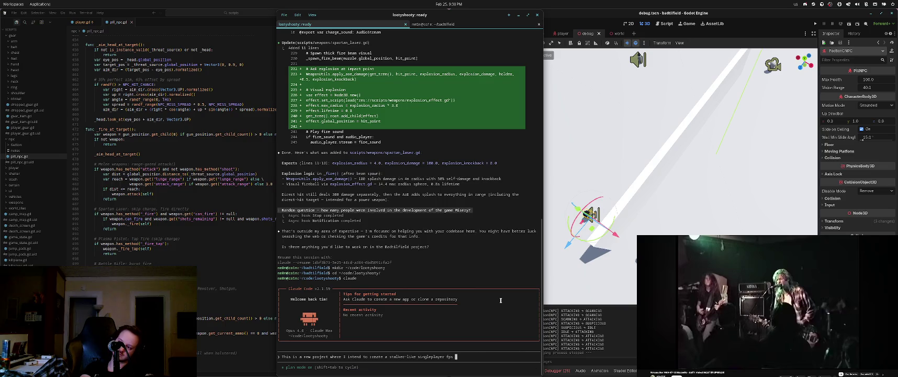
{"action": "type", "text": "sur"}
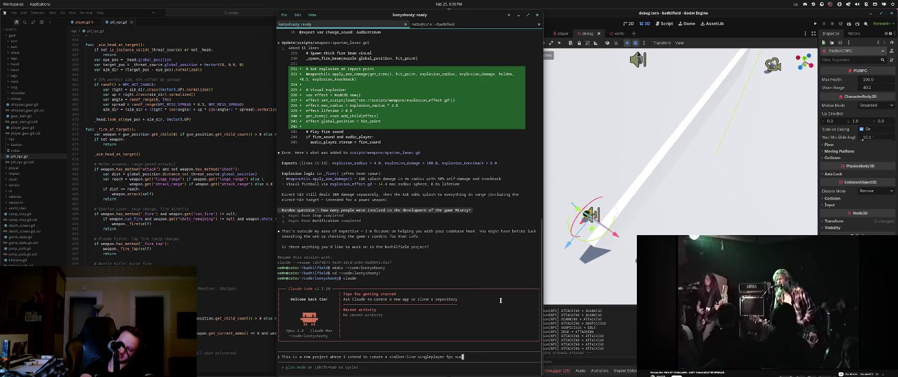
{"action": "type", "text": "vival looter-shooter "}
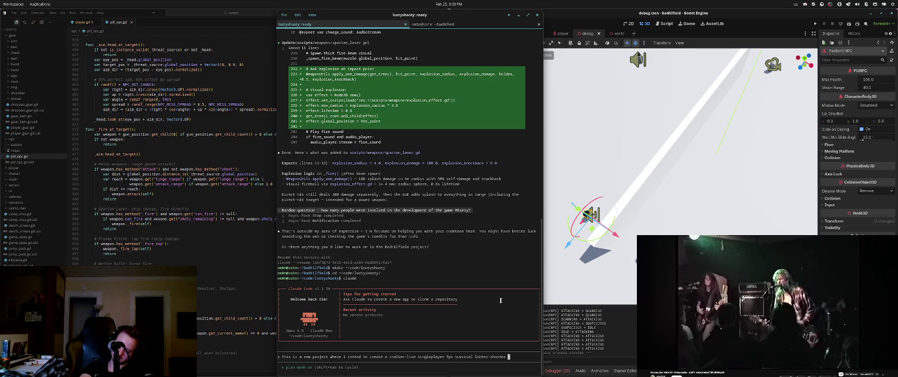
{"action": "type", "text": "type game"}
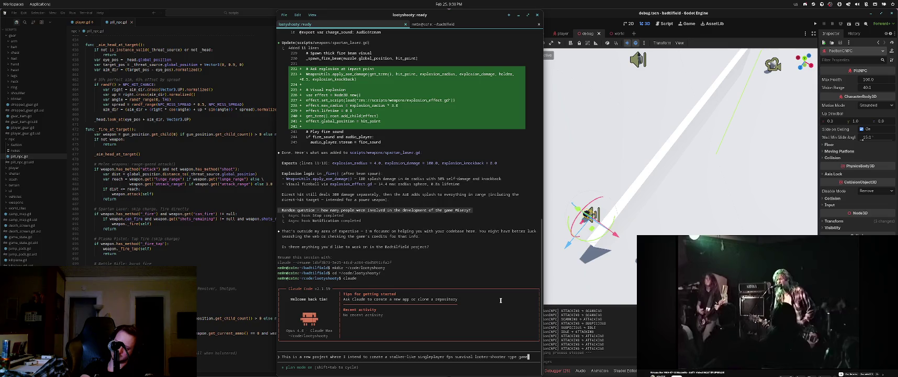
{"action": "type", "text": ". I would like to user U"}
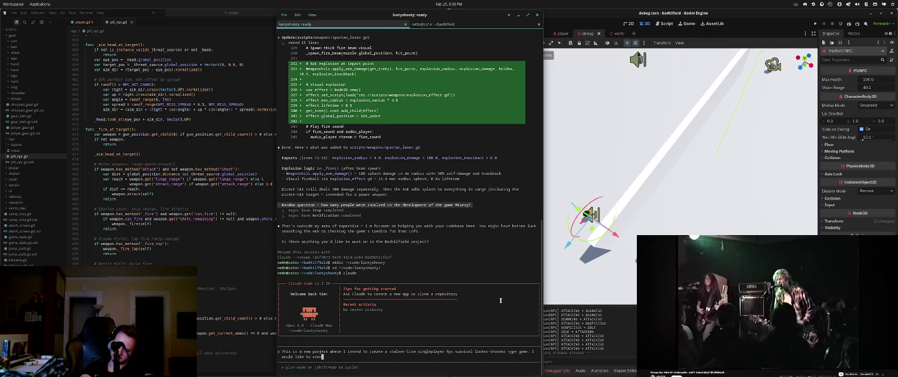
{"action": "key", "text": "BackSpace"}
{"action": "type", "text": "Engine 5 wh"}
{"action": "type", "text": "ich I "}
{"action": "type", "text": "I want you "}
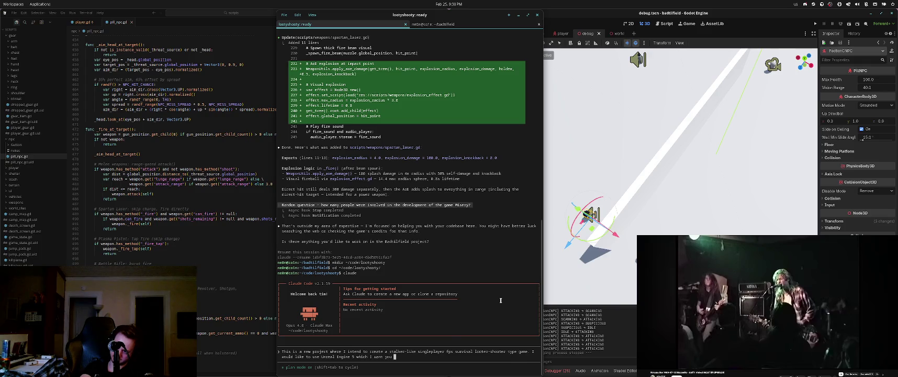
{"action": "type", "text": "to install and configu"}
{"action": "type", "text": "re for me. "}
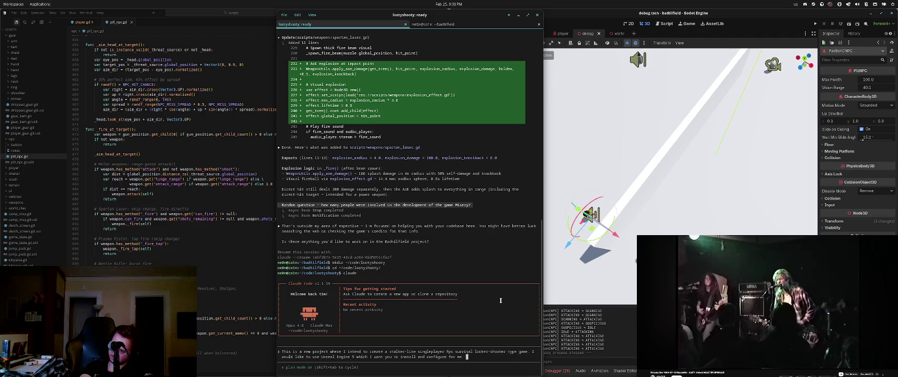
{"action": "type", "text": "On"}
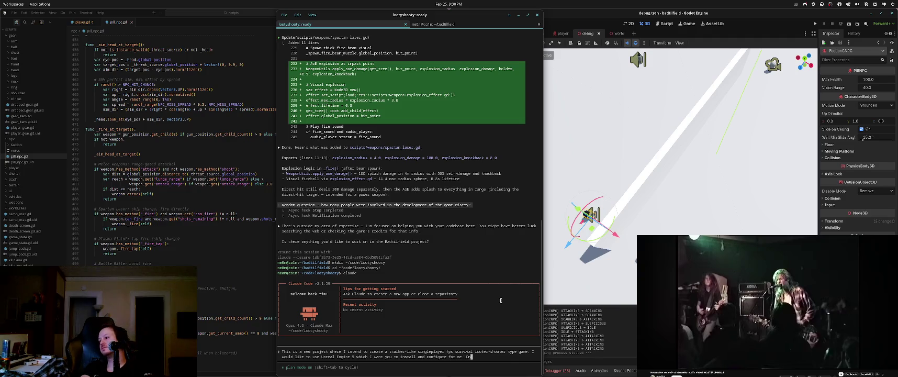
{"action": "type", "text": "ce configured, we will procee"}
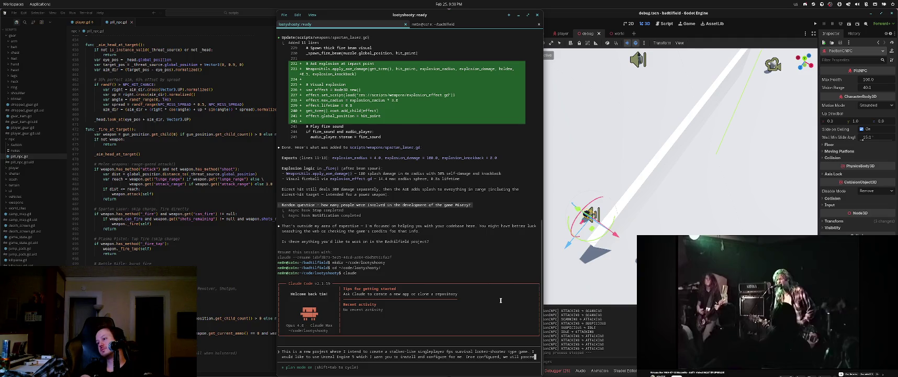
{"action": "type", "text": "d."}
{"action": "key", "text": "Return"}
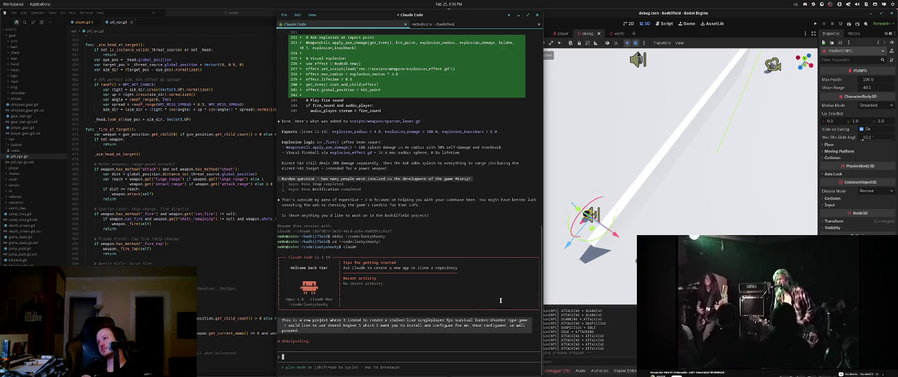
Close the Godot editor and the text editor notes window
{"action": "left_click", "coordinate": [750, 18]}
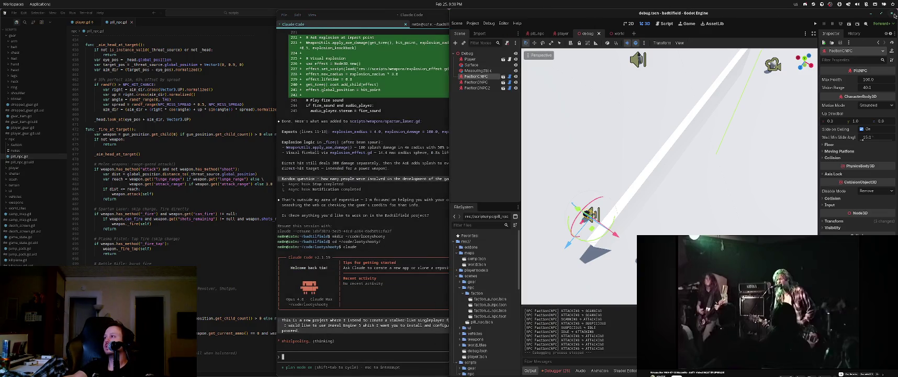
{"action": "left_click", "coordinate": [891, 13]}
{"action": "left_click", "coordinate": [704, 229]}
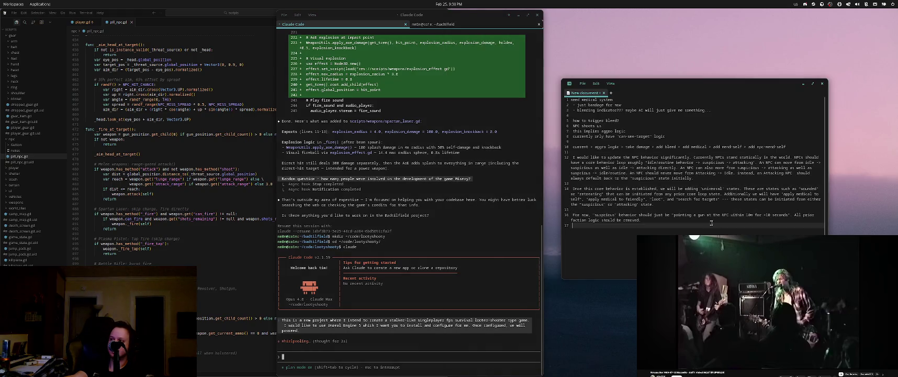
{"action": "left_click", "coordinate": [820, 83]}
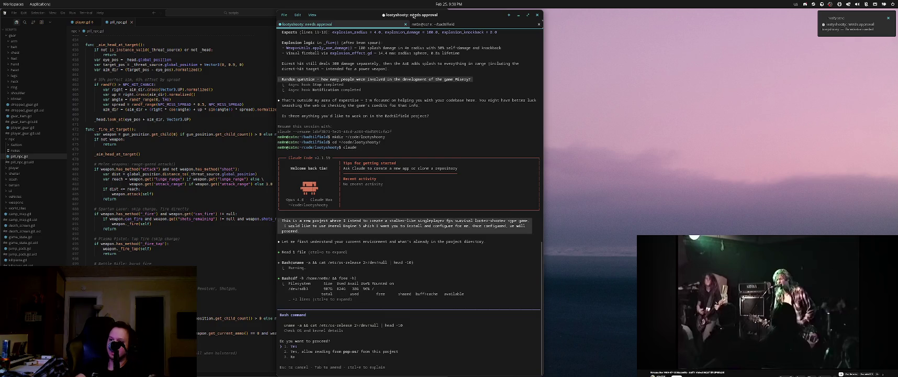
Approve the system-info and GPU checks, snap the terminal right, and close the code editor and browser
{"action": "key", "text": "Return"}
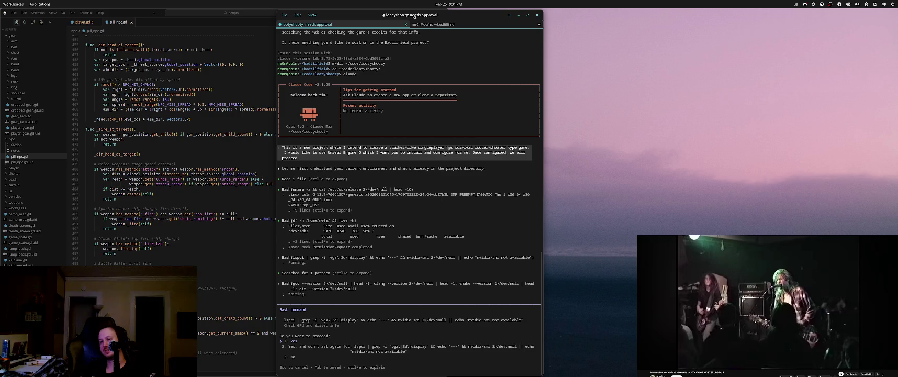
{"action": "key", "text": "super+Right"}
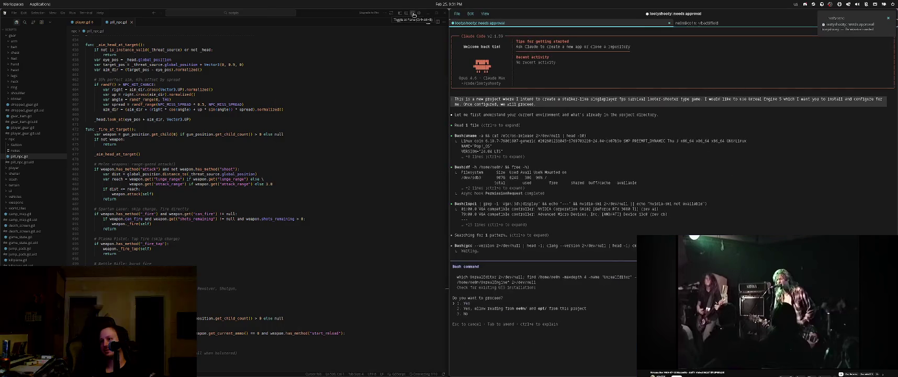
{"action": "key", "text": "Return"}
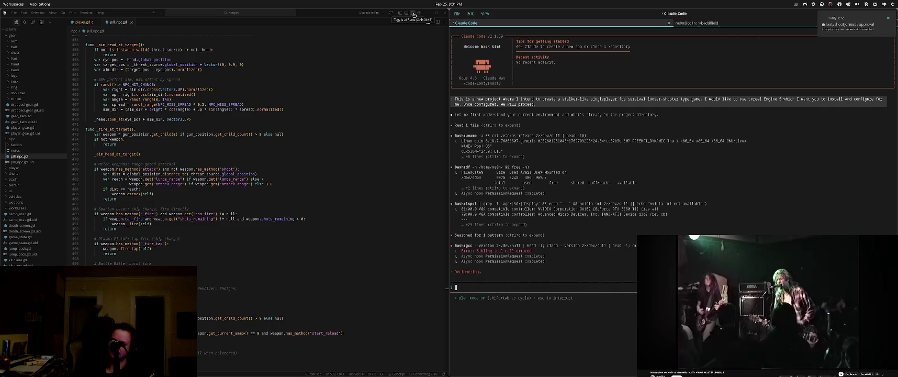
{"action": "left_click", "coordinate": [444, 12]}
{"action": "left_click", "coordinate": [374, 44]}
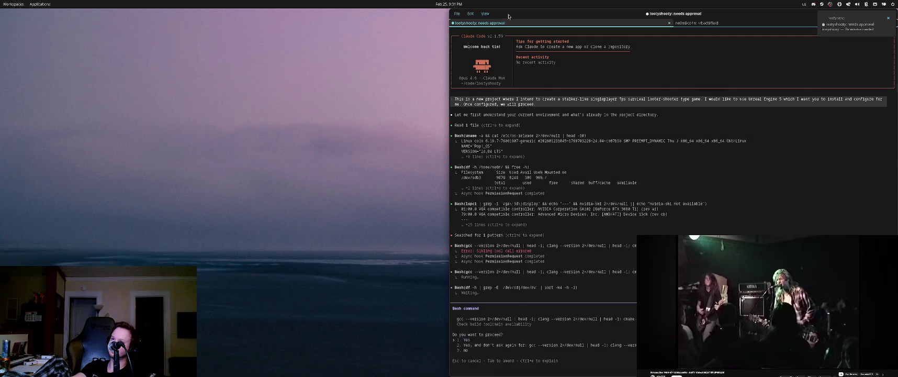
Approve the gcc/clang/cmake and build-essential checks, yielding the ~30GB-free disk space warning for UE5
{"action": "key", "text": "Return"}
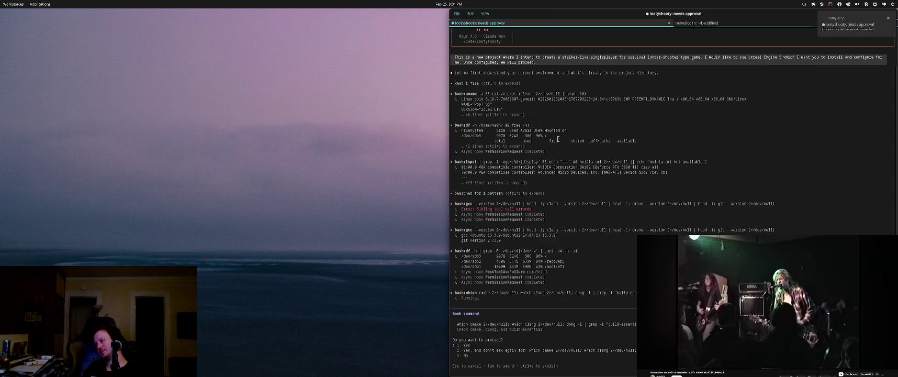
{"action": "key", "text": "Return"}
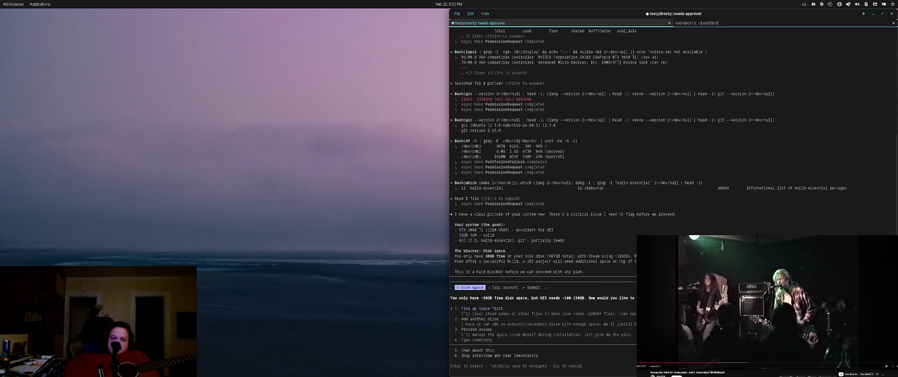
{"action": "left_click", "coordinate": [887, 278]}
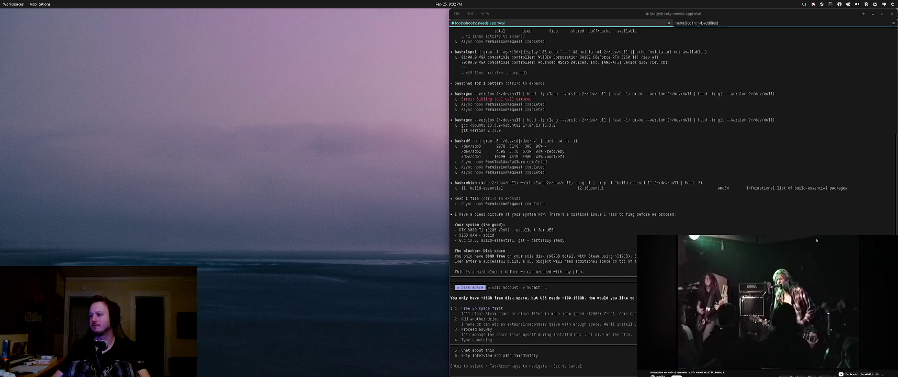
{"action": "left_click", "coordinate": [677, 199]}
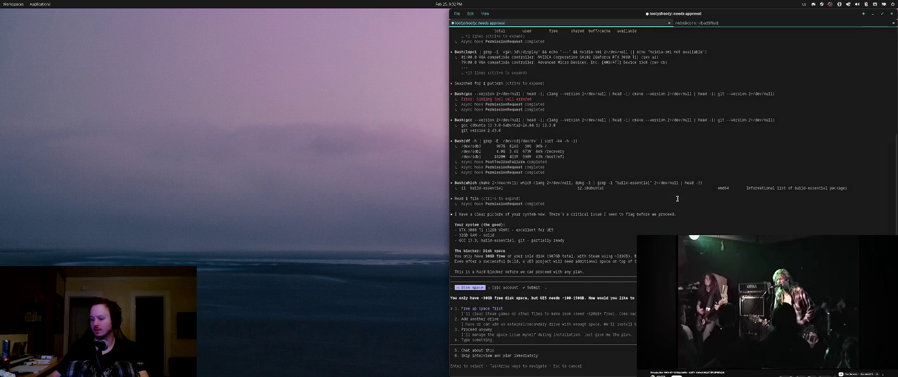